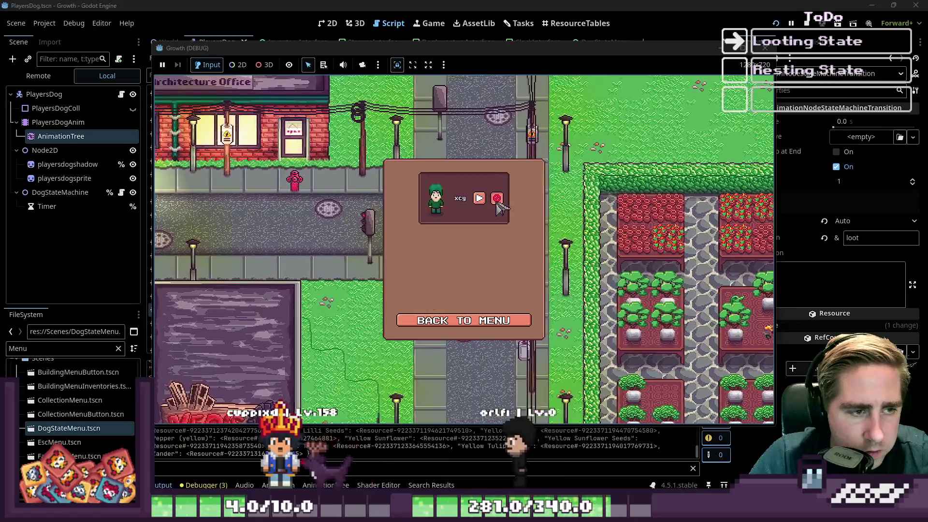
Step: Delete the old save, return to the menu, and start a new game with character 'adsv'
{"action": "left_click", "coordinate": [436, 321]}
{"action": "left_click", "coordinate": [466, 218]}
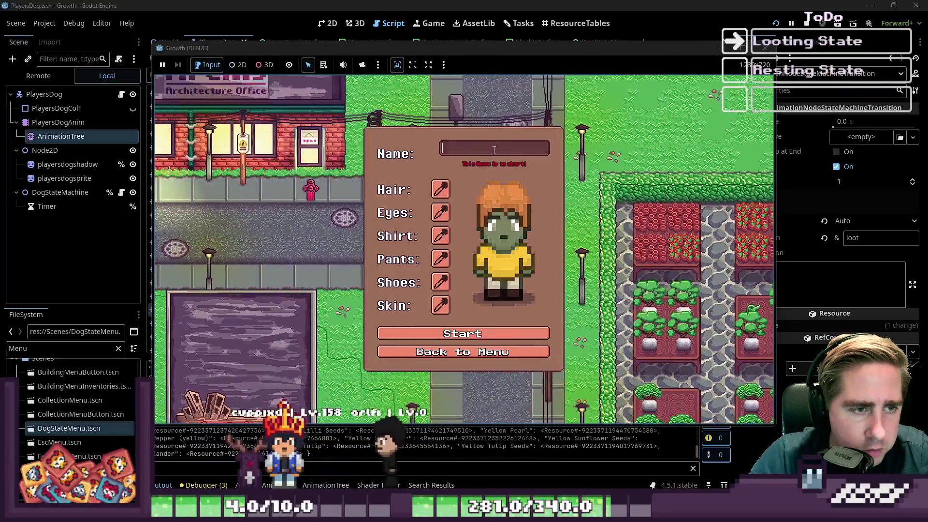
{"action": "type", "text": "adsv"}
{"action": "key", "text": "Return"}
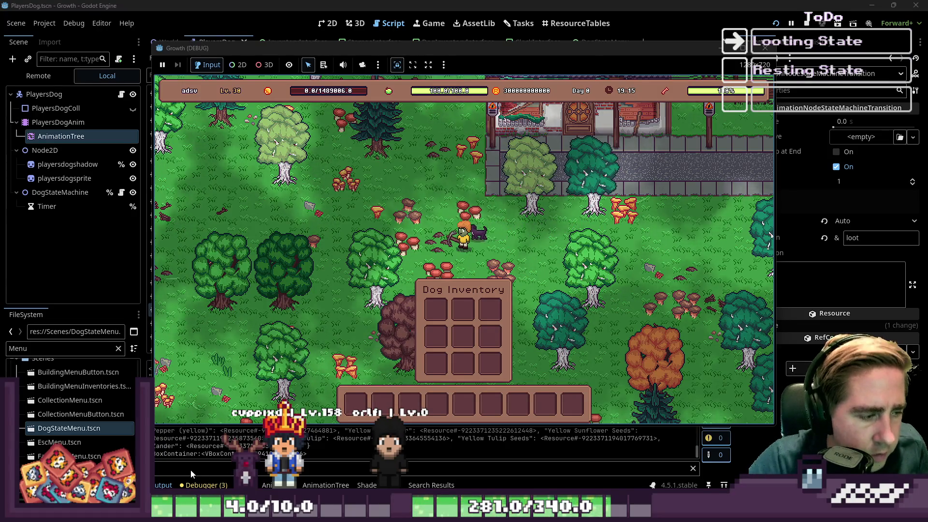
Step: Walk the player up-left through the forest with WASD while the dog loots items
{"action": "left_click", "coordinate": [191, 471]}
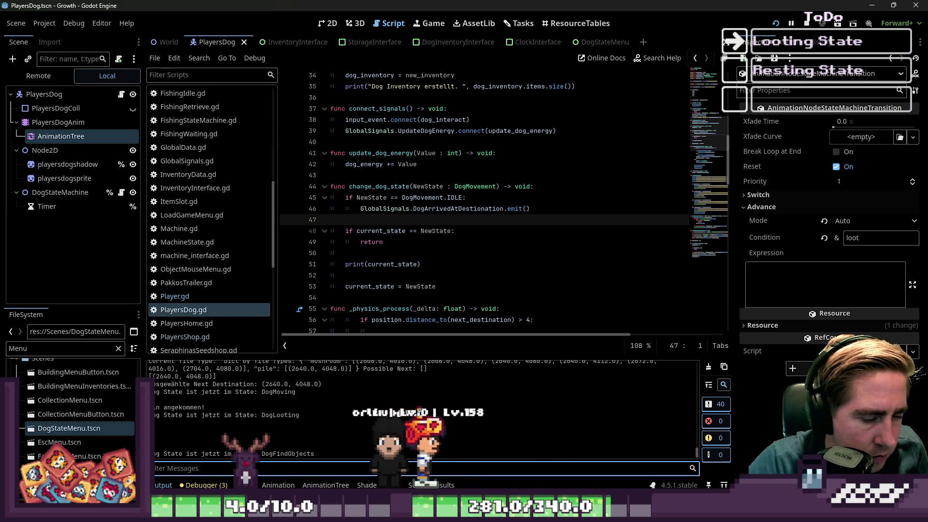
{"action": "key", "text": "alt+Tab"}
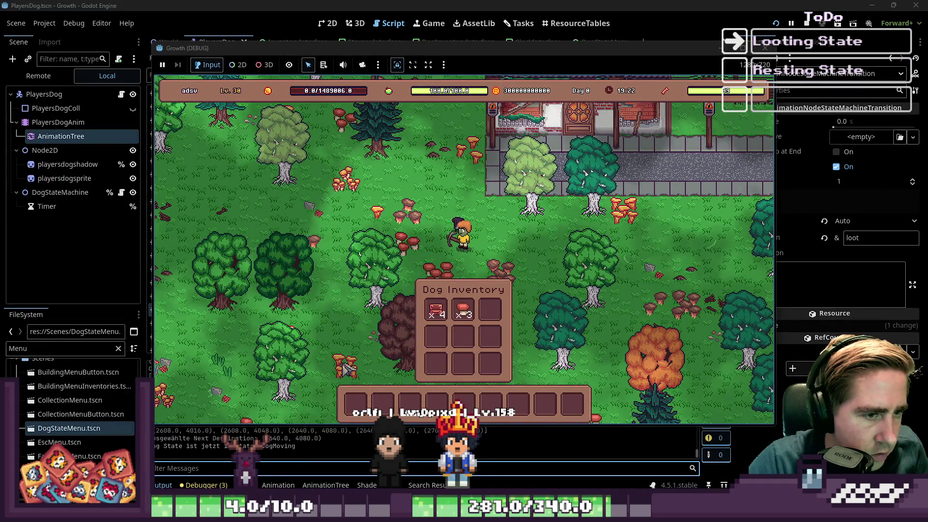
{"action": "key", "text": "s"}
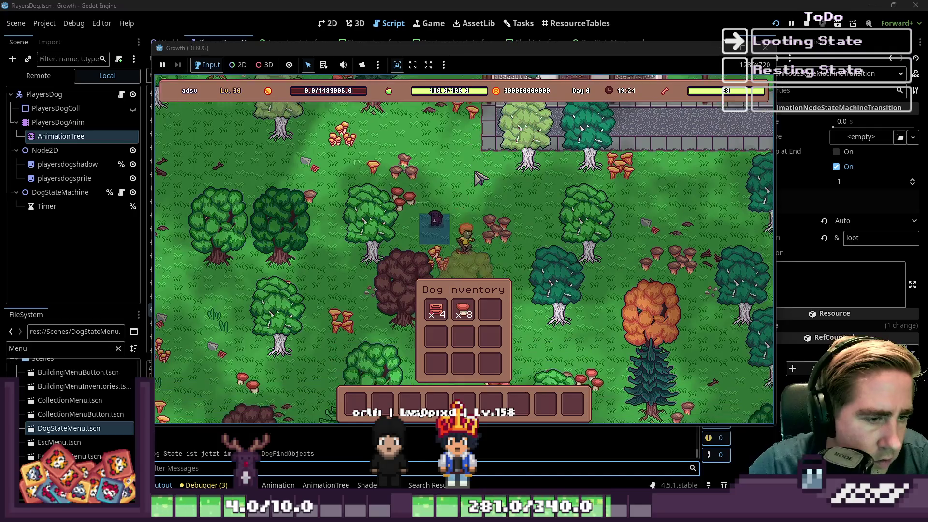
{"action": "key", "text": "a"}
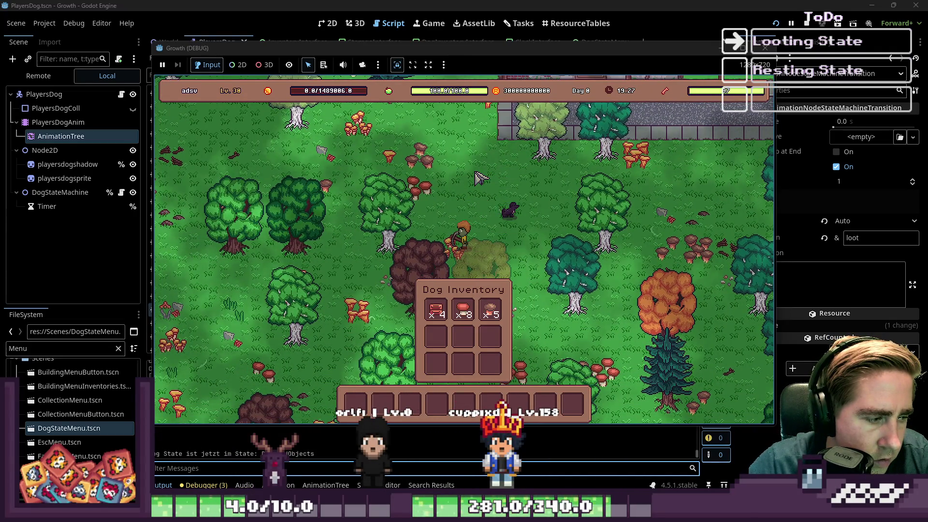
{"action": "key", "text": "a"}
{"action": "key", "text": "w"}
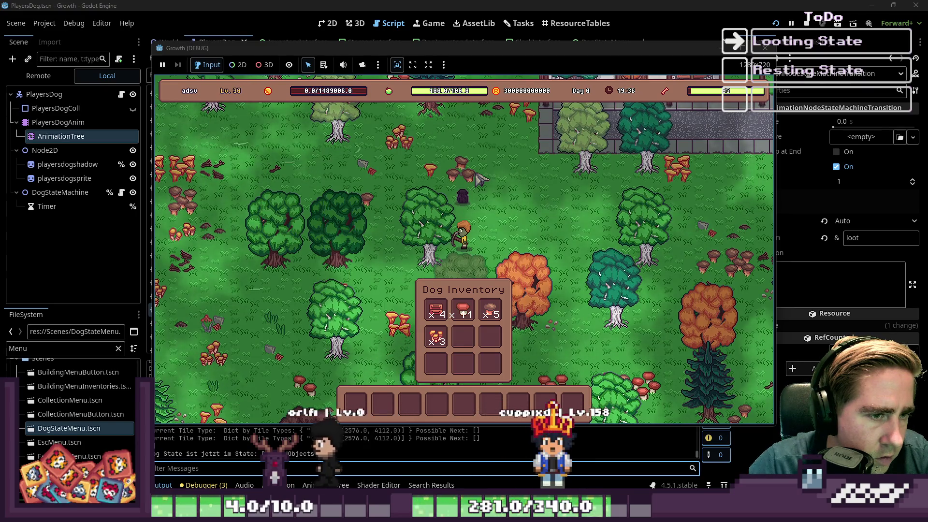
{"action": "key", "text": "w+a"}
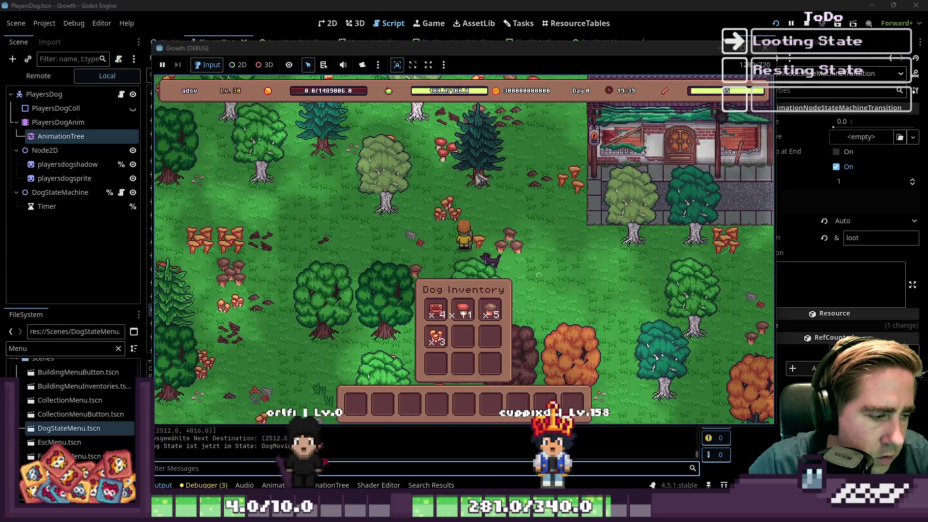
{"action": "key", "text": "w+a"}
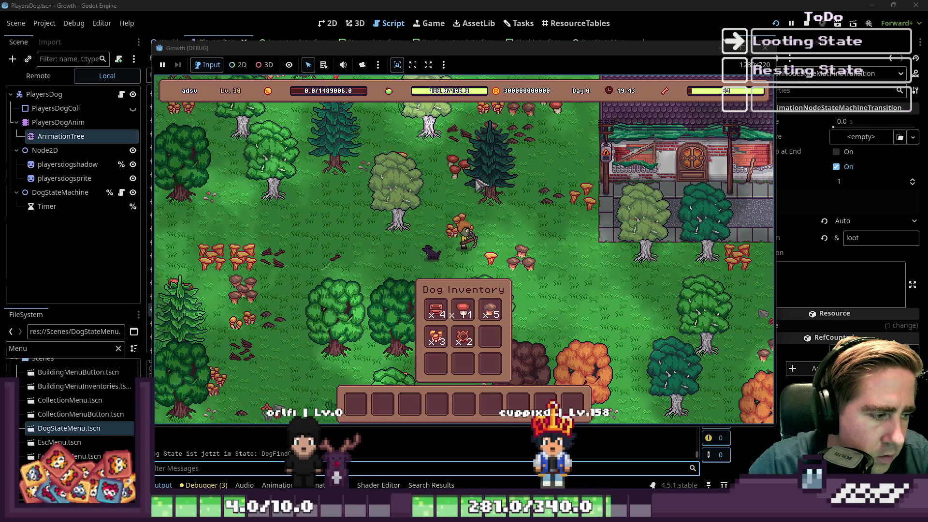
{"action": "key", "text": "a"}
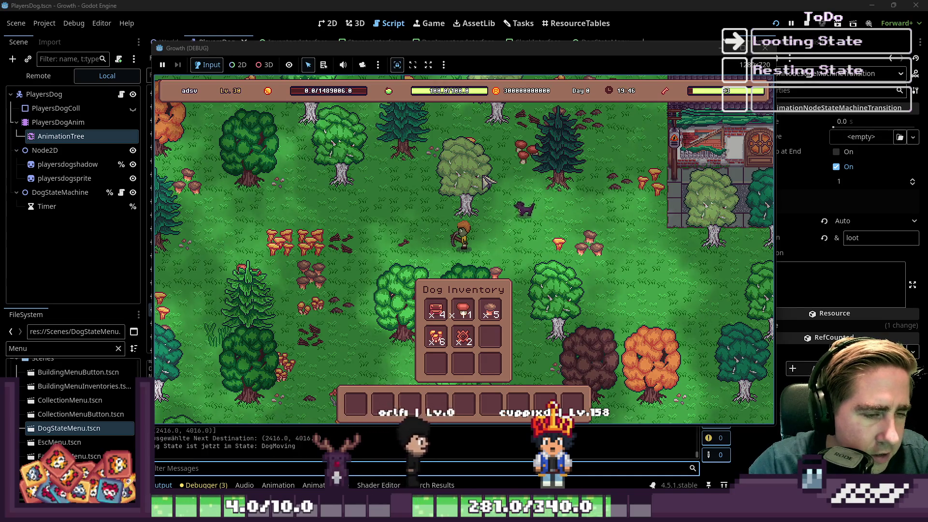
{"action": "key", "text": "a"}
{"action": "key", "text": "a"}
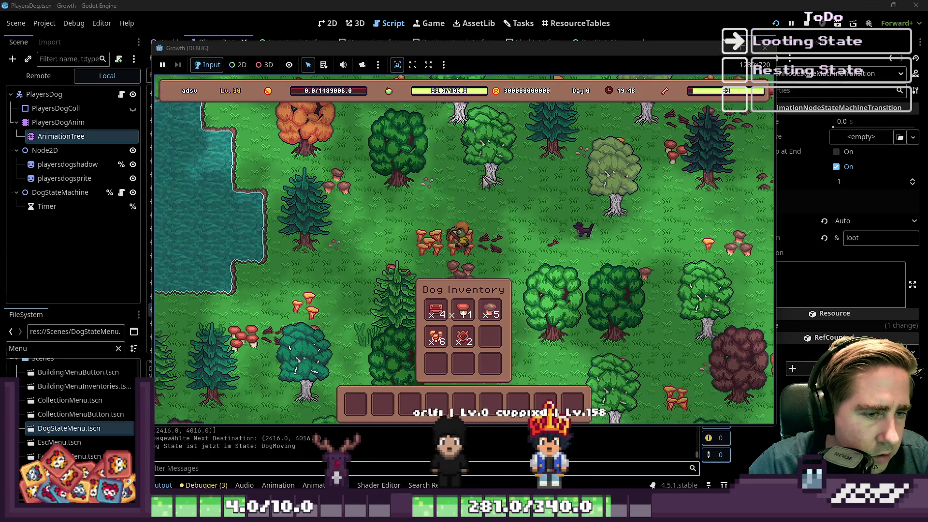
{"action": "left_click", "coordinate": [602, 4]}
Step: Switch to the DogStateMenu scene and inspect the follow button's connect line
{"action": "left_click", "coordinate": [587, 43]}
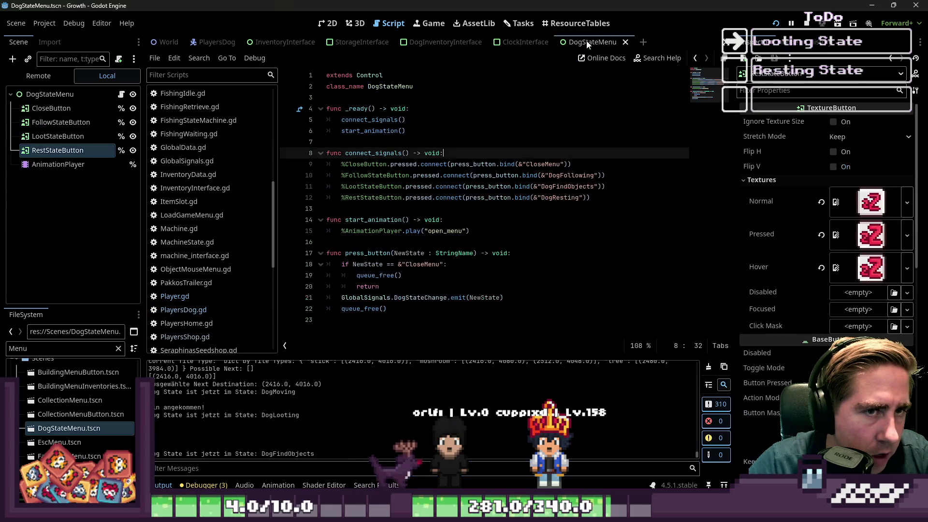
{"action": "left_click", "coordinate": [473, 175]}
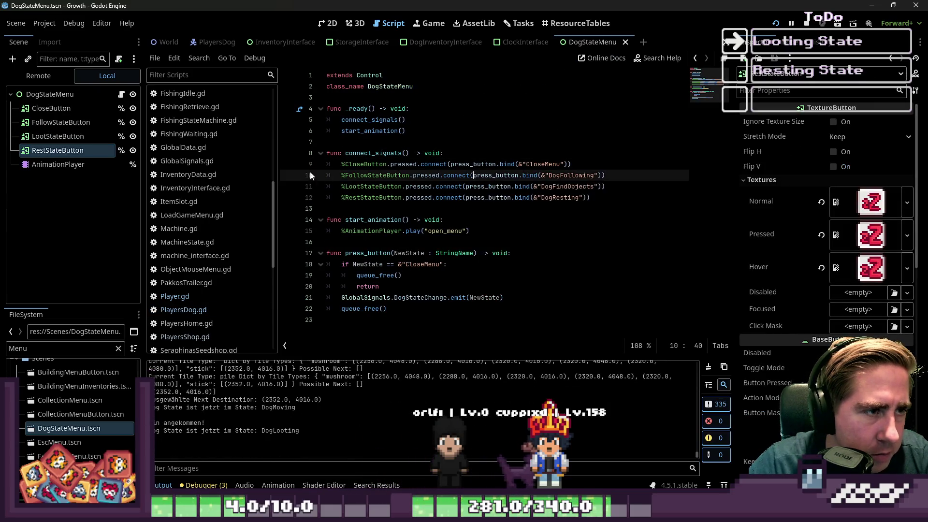
{"action": "scroll", "coordinate": [198, 227], "scroll_direction": "down", "scroll_amount": 3}
Step: Open PlayersDog.gd and select blend_position in the updateAnimation loot branch
{"action": "left_click", "coordinate": [188, 244]}
{"action": "scroll", "coordinate": [343, 250], "scroll_direction": "down", "scroll_amount": 5}
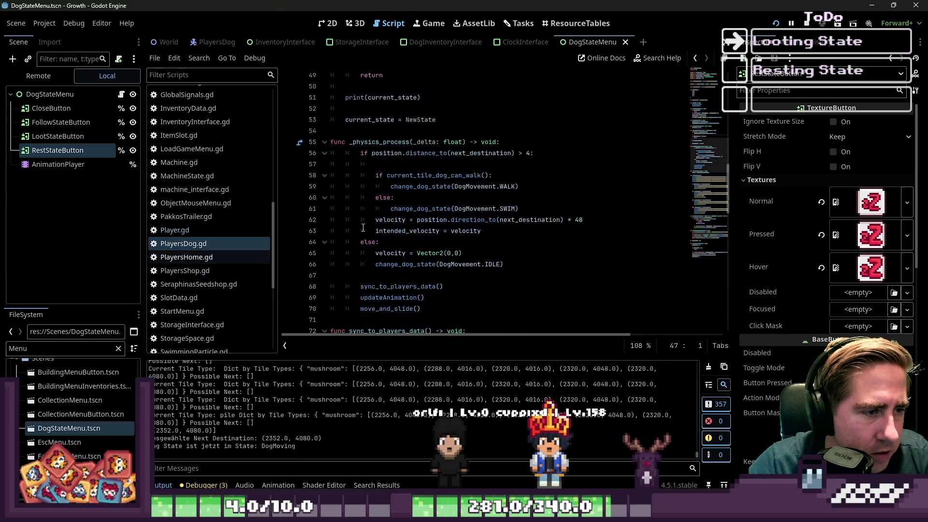
{"action": "scroll", "coordinate": [365, 227], "scroll_direction": "up", "scroll_amount": 8}
{"action": "scroll", "coordinate": [365, 227], "scroll_direction": "up", "scroll_amount": 8}
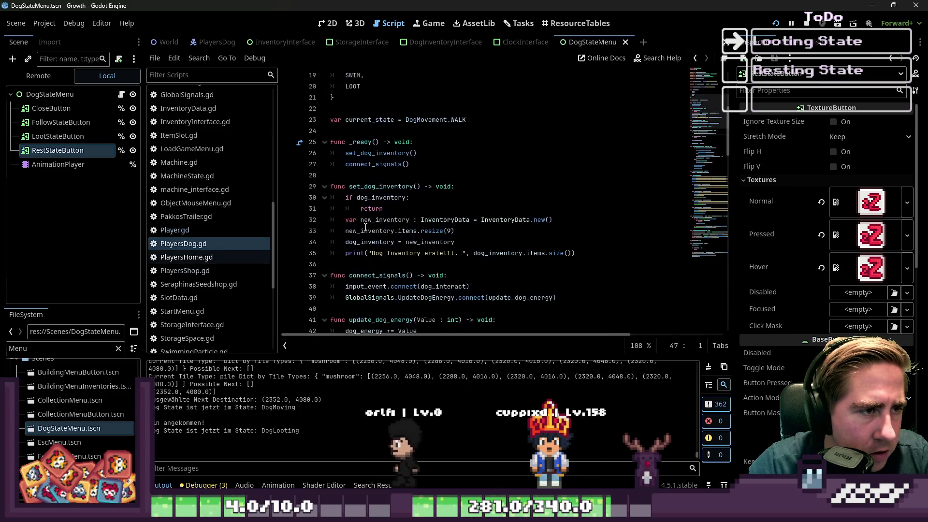
{"action": "scroll", "coordinate": [367, 226], "scroll_direction": "down", "scroll_amount": 15}
{"action": "scroll", "coordinate": [367, 226], "scroll_direction": "down", "scroll_amount": 10}
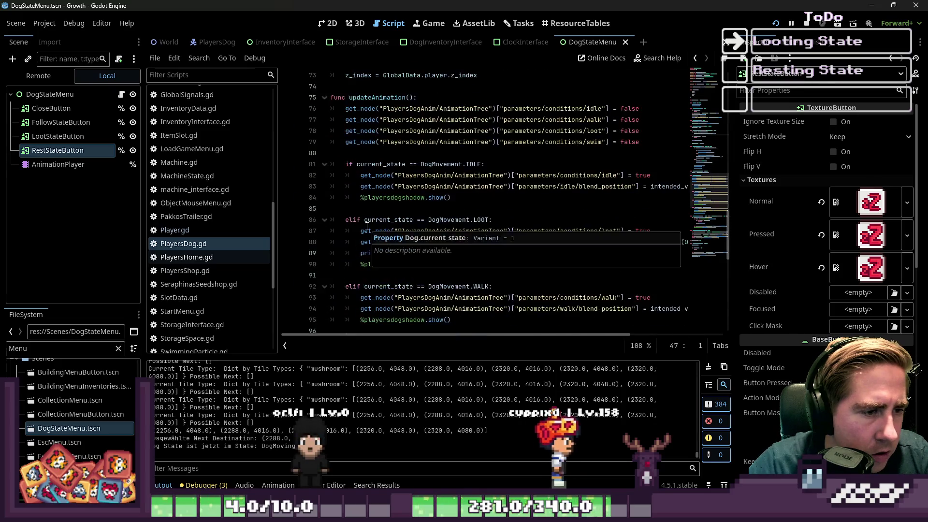
{"action": "scroll", "coordinate": [389, 225], "scroll_direction": "up", "scroll_amount": 1}
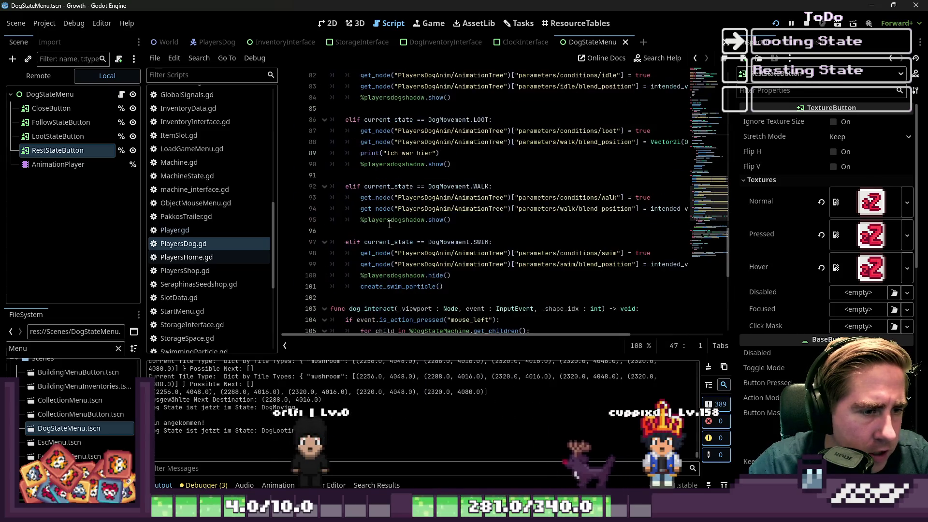
{"action": "double_click", "coordinate": [605, 141]}
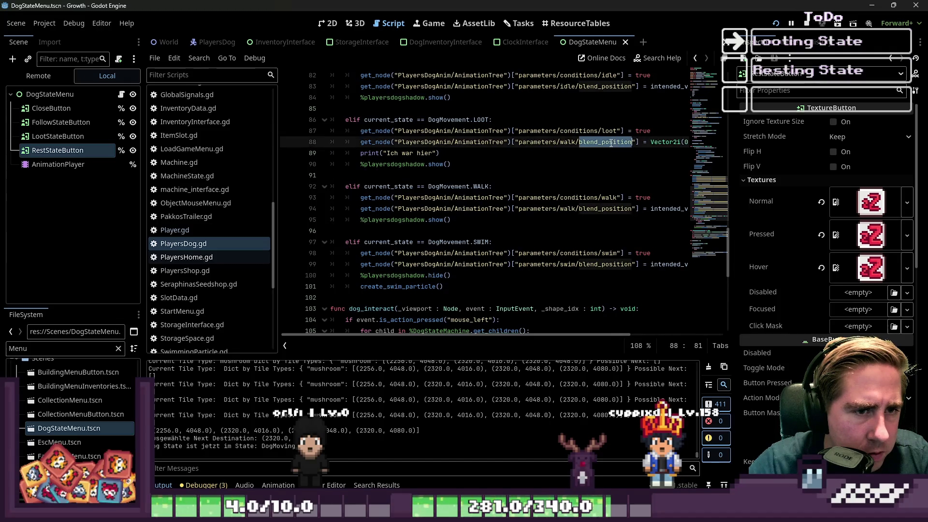
{"action": "left_click_drag", "start_coordinate": [575, 334], "coordinate": [638, 336]}
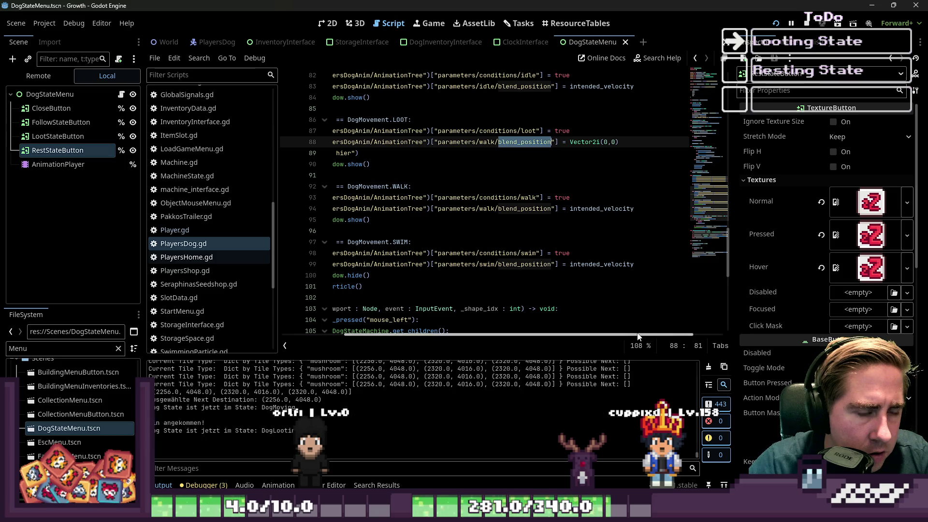
{"action": "left_click", "coordinate": [95, 163]}
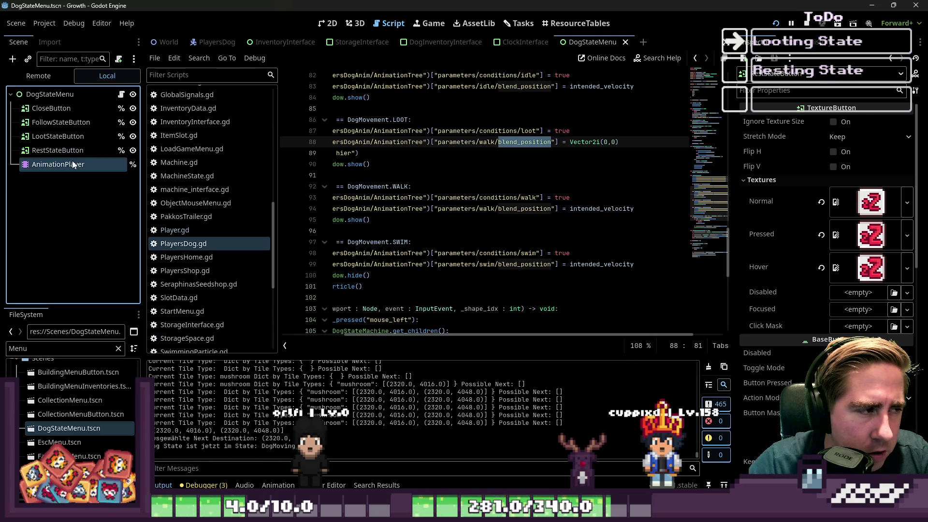
Step: Select the menu's AnimationPlayer and check its animation list, keeping RESET
{"action": "left_click", "coordinate": [58, 150]}
{"action": "scroll", "coordinate": [164, 96], "scroll_direction": "up", "scroll_amount": 3}
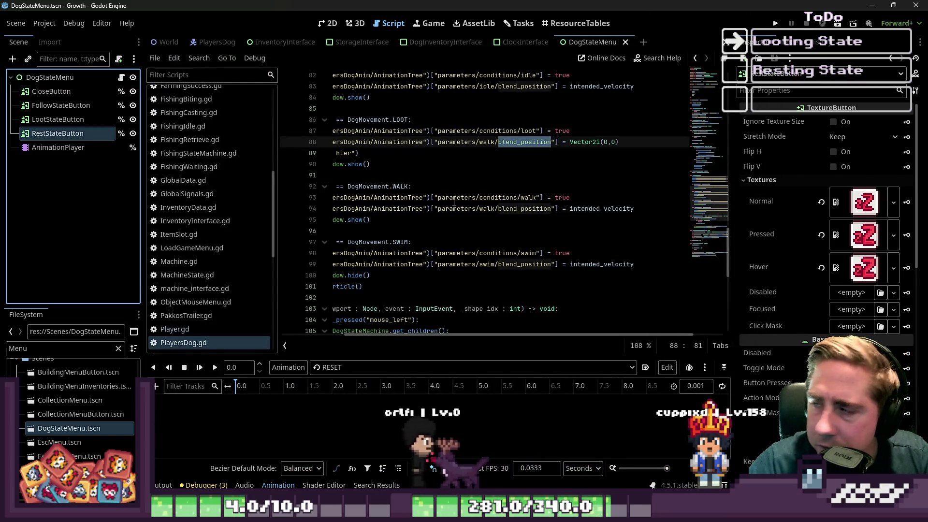
{"action": "scroll", "coordinate": [441, 231], "scroll_direction": "down", "scroll_amount": 1}
{"action": "scroll", "coordinate": [202, 226], "scroll_direction": "down", "scroll_amount": 1}
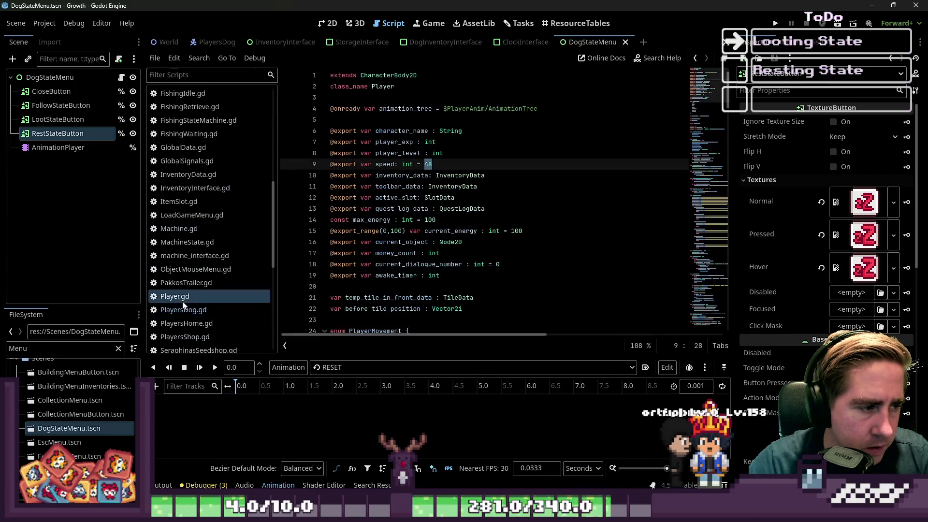
{"action": "left_click", "coordinate": [47, 149]}
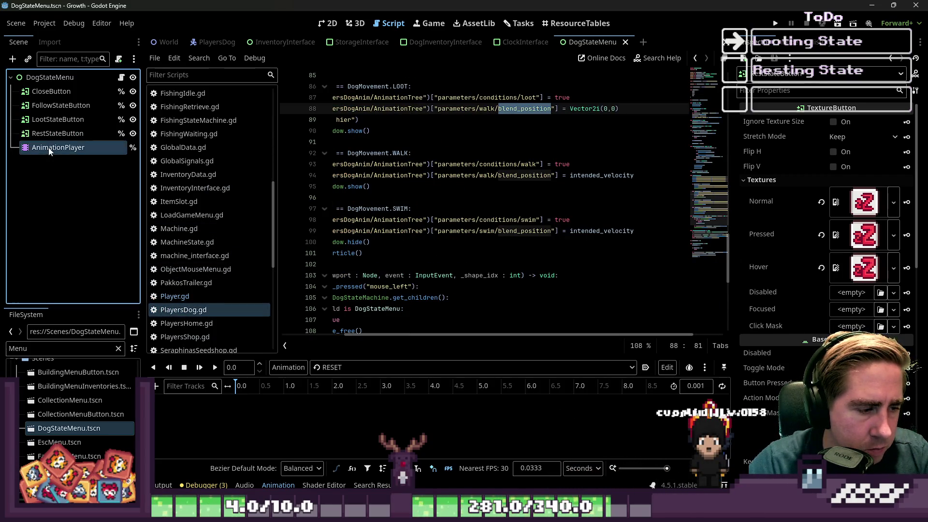
{"action": "left_click", "coordinate": [340, 368]}
{"action": "left_click", "coordinate": [339, 383]}
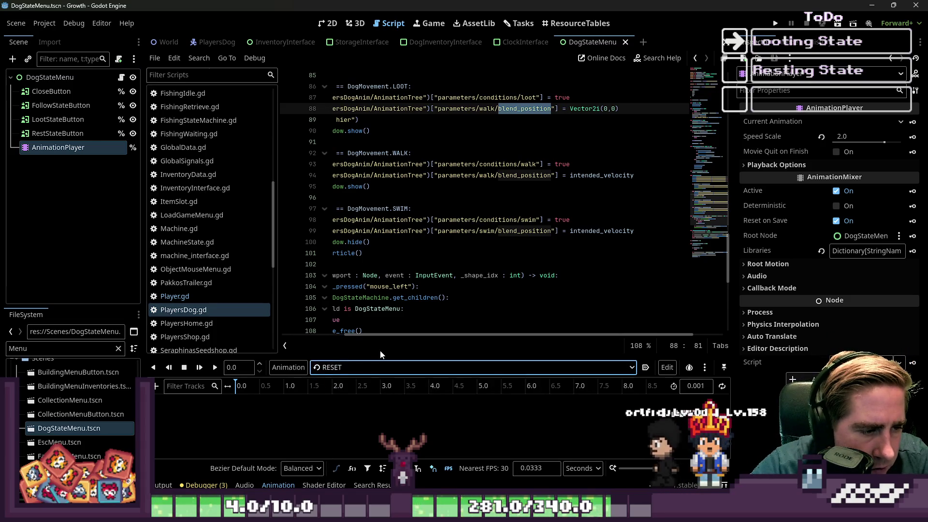
Step: Enlarge the timeline to review RESET and open_menu, then hide it and return to the 2D view
{"action": "left_click_drag", "start_coordinate": [388, 361], "coordinate": [449, 170]}
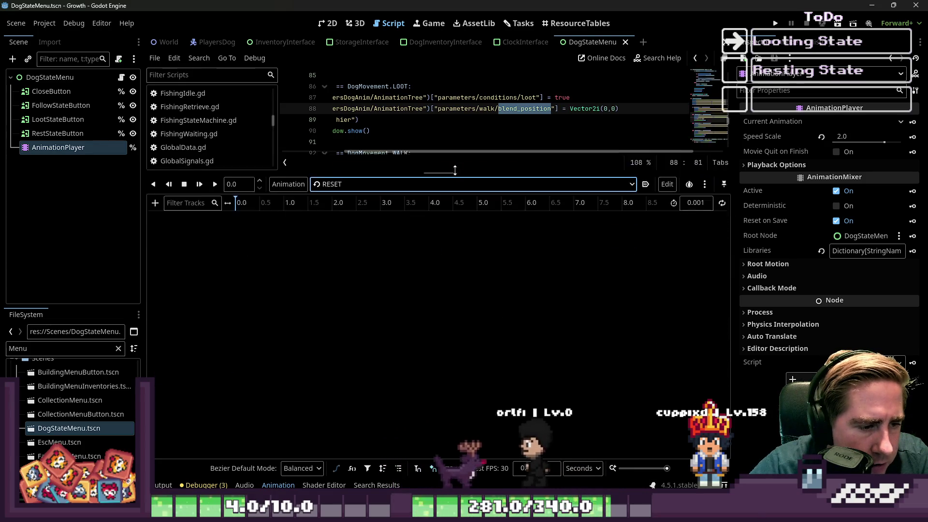
{"action": "left_click", "coordinate": [376, 484]}
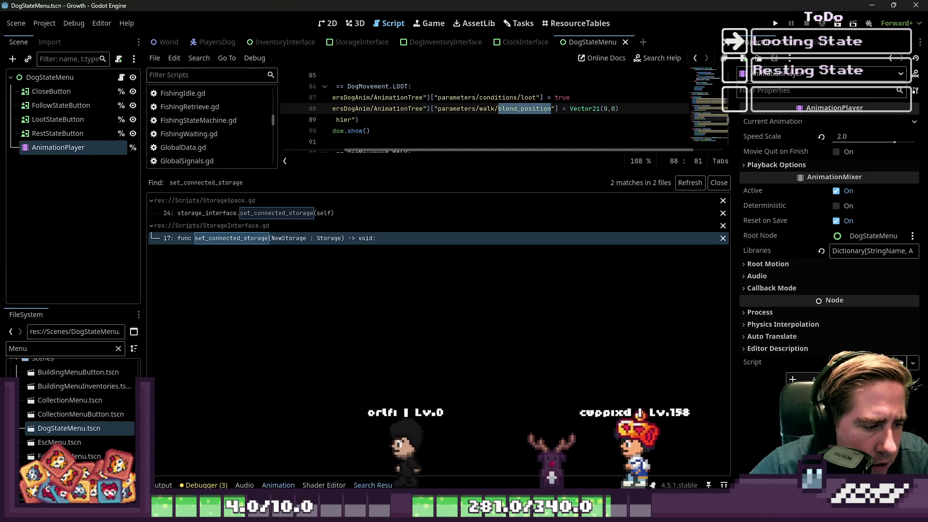
{"action": "left_click", "coordinate": [278, 484]}
{"action": "left_click", "coordinate": [315, 182]}
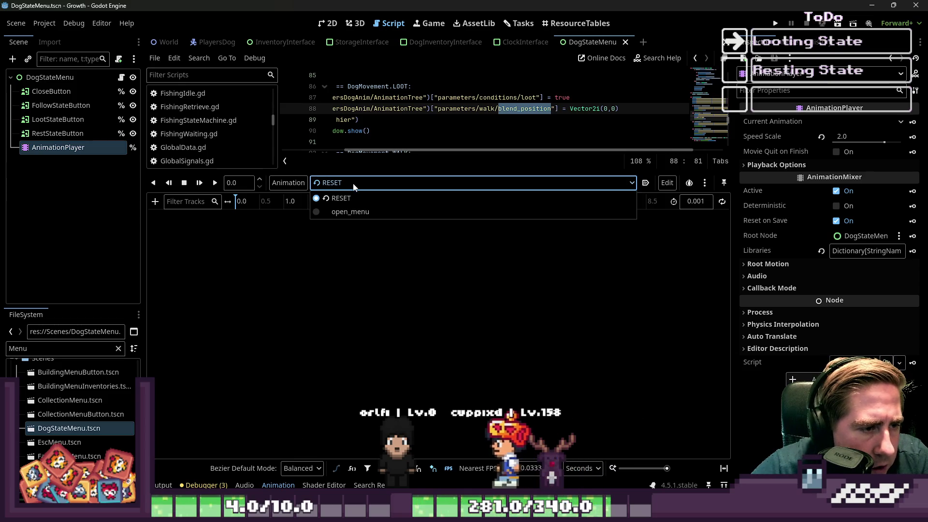
{"action": "left_click", "coordinate": [306, 182]}
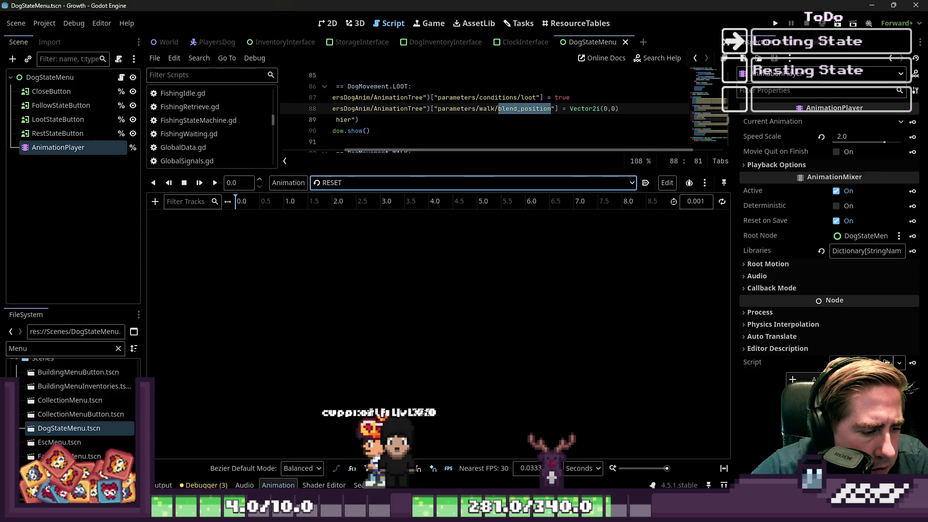
{"action": "left_click", "coordinate": [278, 484]}
{"action": "left_click", "coordinate": [329, 23]}
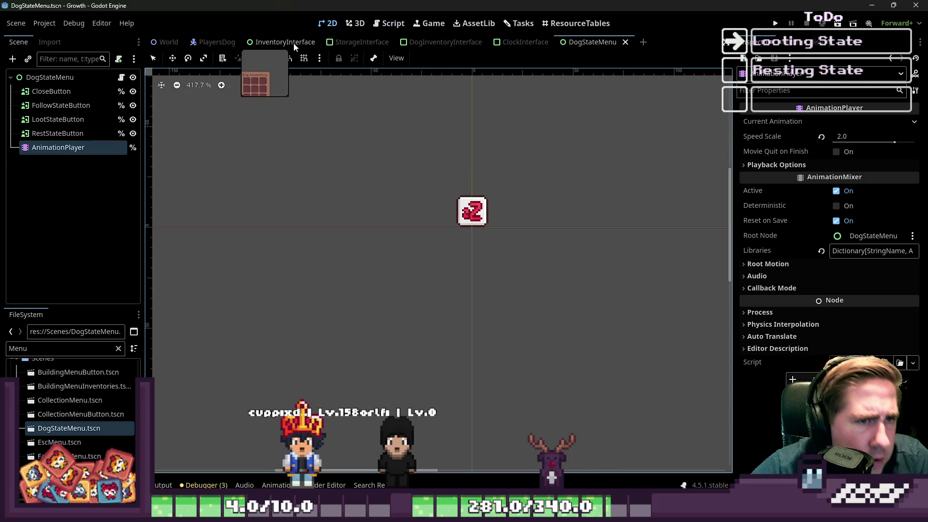
{"action": "left_click", "coordinate": [216, 42]}
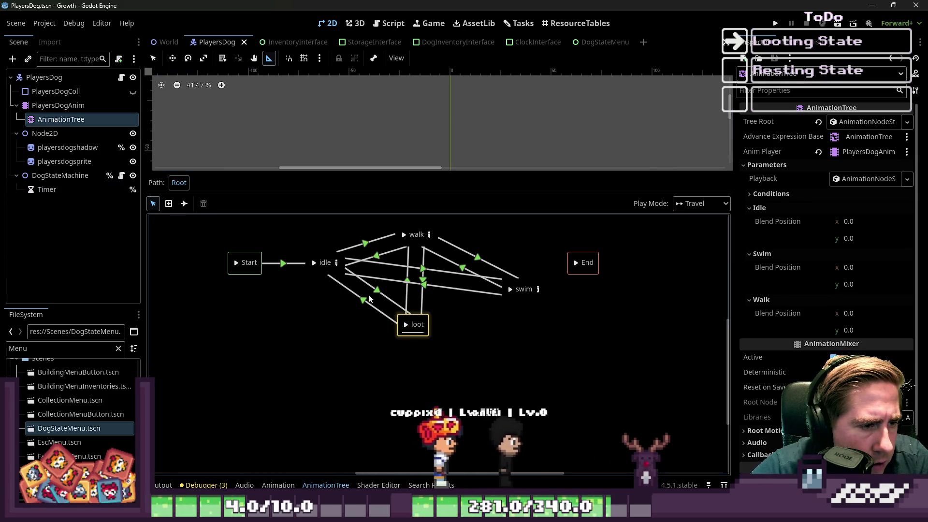
Step: Try renaming the loot state in the state machine, then cancel the edit
{"action": "double_click", "coordinate": [415, 325]}
{"action": "right_click", "coordinate": [415, 327]}
{"action": "left_click", "coordinate": [404, 336]}
{"action": "right_click", "coordinate": [401, 334]}
{"action": "left_click", "coordinate": [396, 348]}
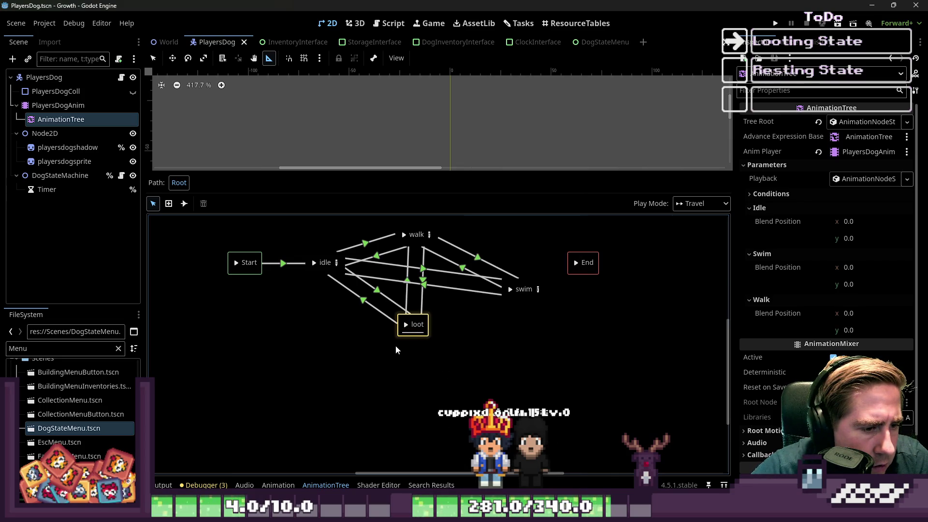
{"action": "double_click", "coordinate": [406, 324]}
{"action": "key", "text": "Escape"}
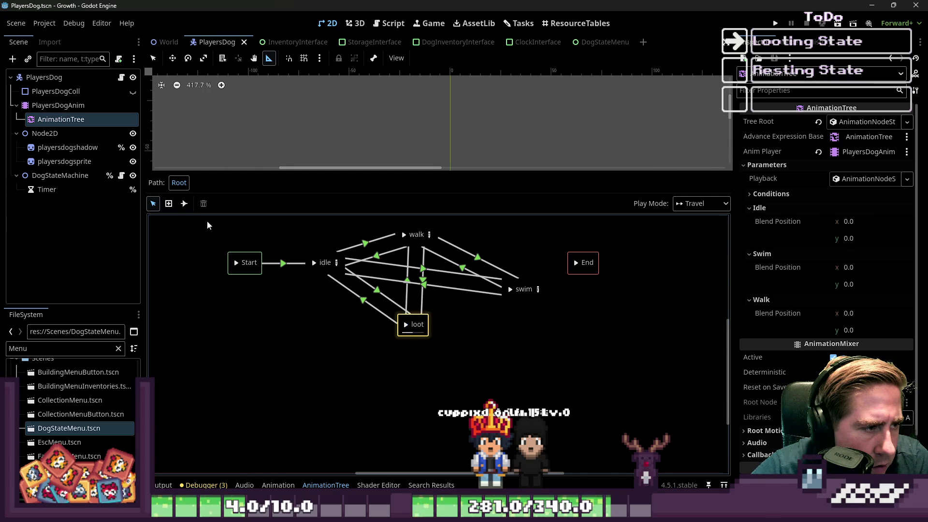
Step: Select the loot state and keep PlayersDog_loot_obj as its animation
{"action": "left_click", "coordinate": [408, 324]}
{"action": "left_click_drag", "start_coordinate": [409, 324], "coordinate": [406, 324]}
{"action": "left_click", "coordinate": [848, 123]}
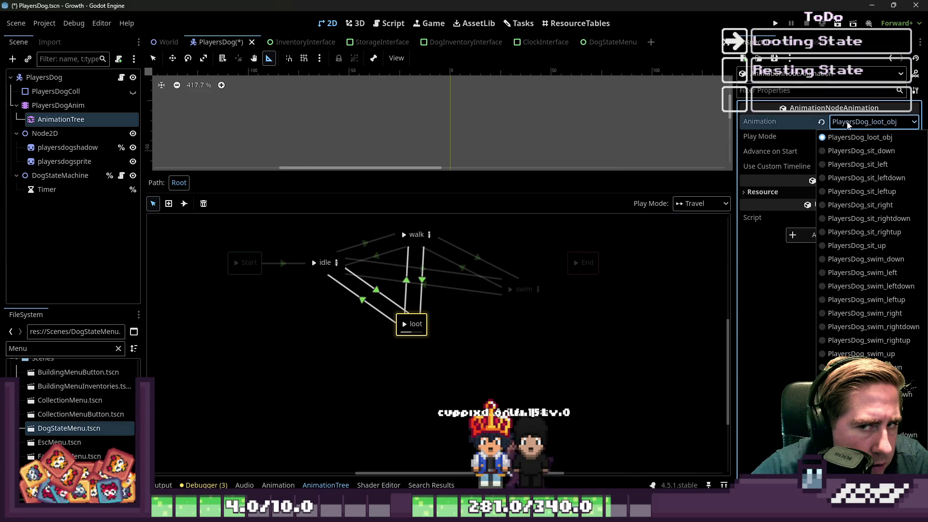
{"action": "left_click", "coordinate": [849, 124]}
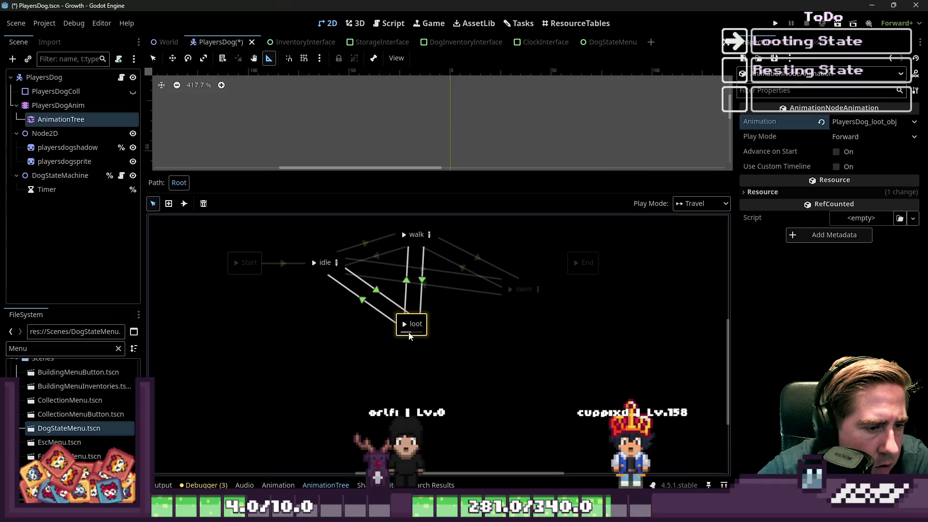
Step: Delete the walk blend_position line from the loot branch in the dog's script
{"action": "left_click", "coordinate": [391, 23]}
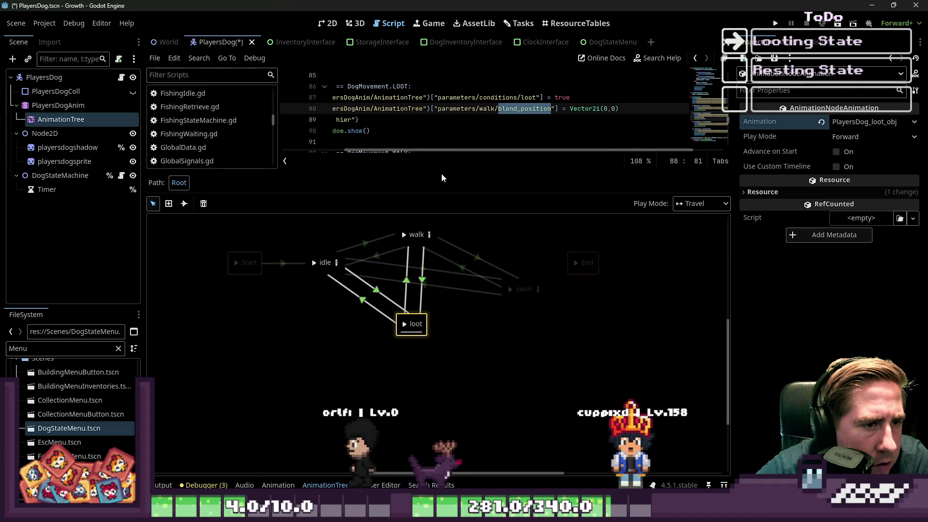
{"action": "left_click_drag", "start_coordinate": [441, 172], "coordinate": [439, 362]}
{"action": "left_click", "coordinate": [603, 138]}
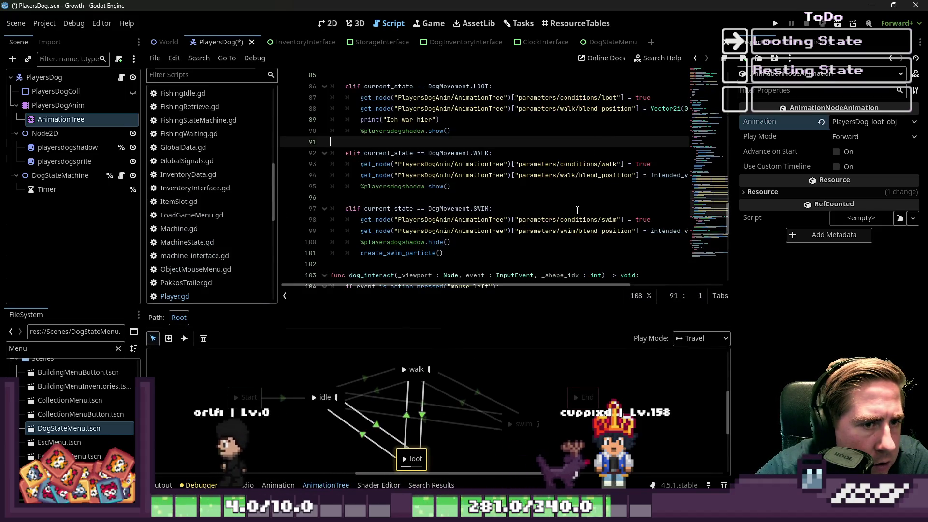
{"action": "left_click", "coordinate": [576, 191]}
{"action": "left_click", "coordinate": [604, 208]}
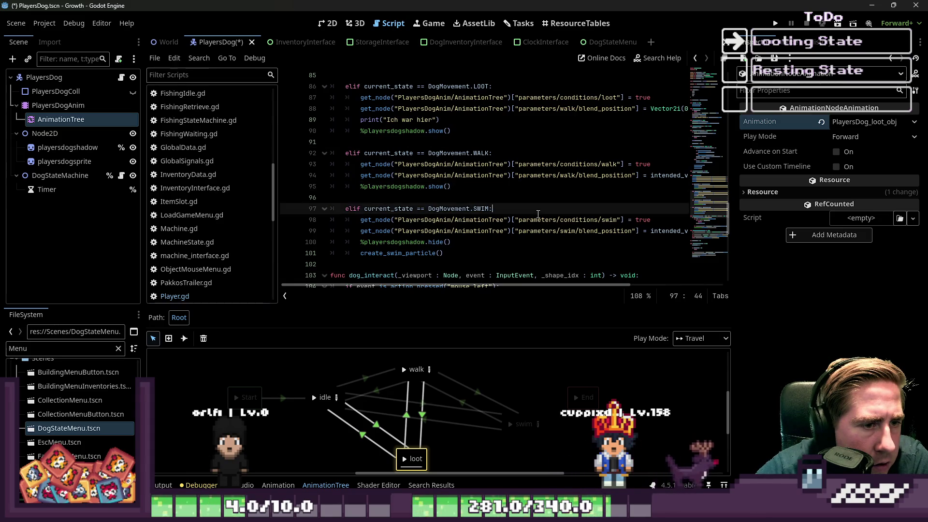
{"action": "scroll", "coordinate": [557, 144], "scroll_direction": "up", "scroll_amount": 1}
{"action": "left_click", "coordinate": [332, 142], "text": "shift"}
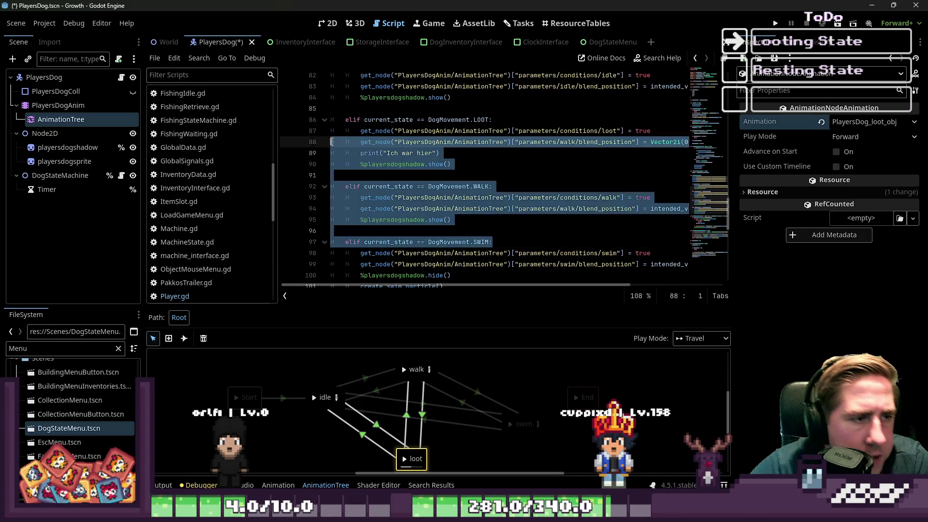
{"action": "left_click", "coordinate": [333, 142]}
{"action": "key", "text": "shift+Down"}
{"action": "key", "text": "Delete"}
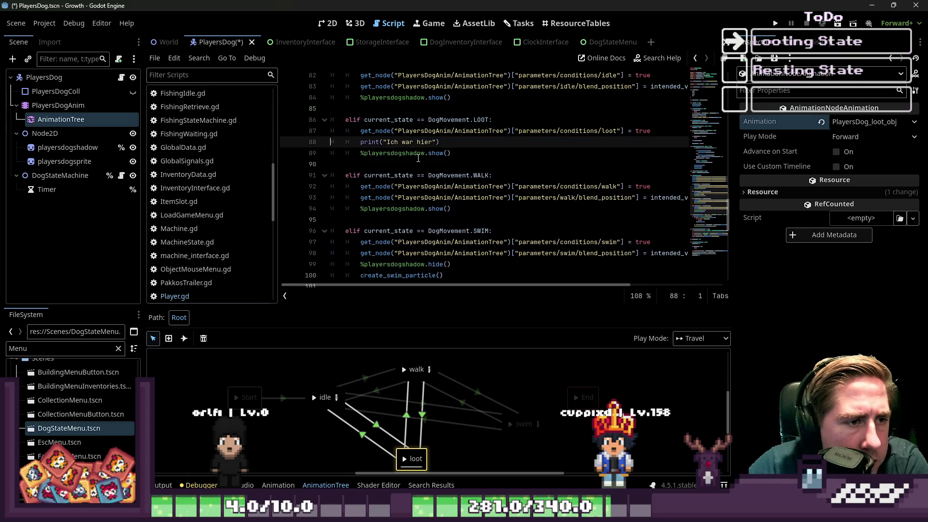
Step: Filter the output log for 'h war hier', then clear the filter
{"action": "left_click", "coordinate": [165, 485]}
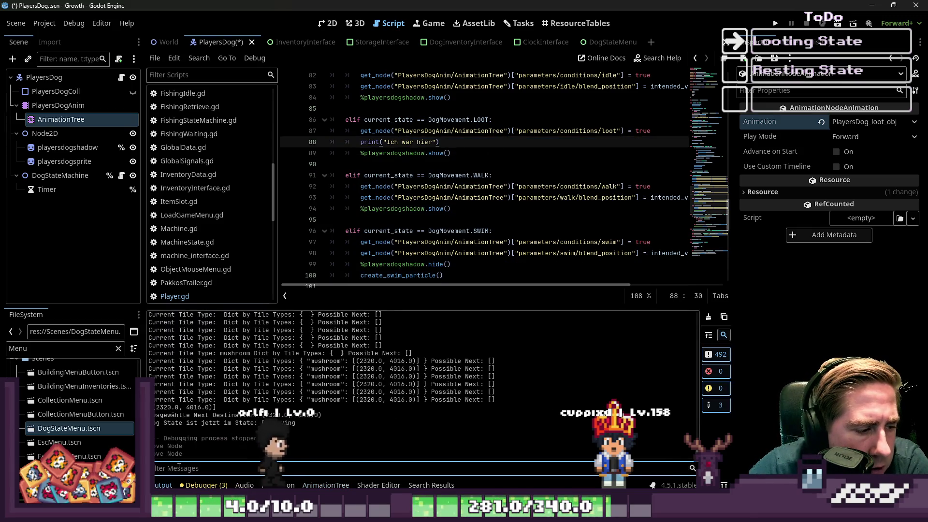
{"action": "left_click", "coordinate": [179, 467]}
{"action": "type", "text": "h"}
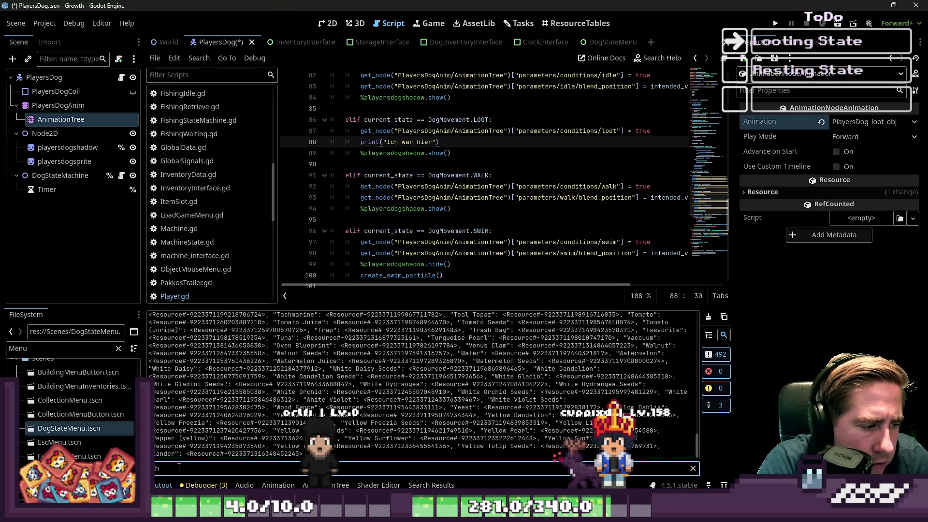
{"action": "type", "text": " war hier"}
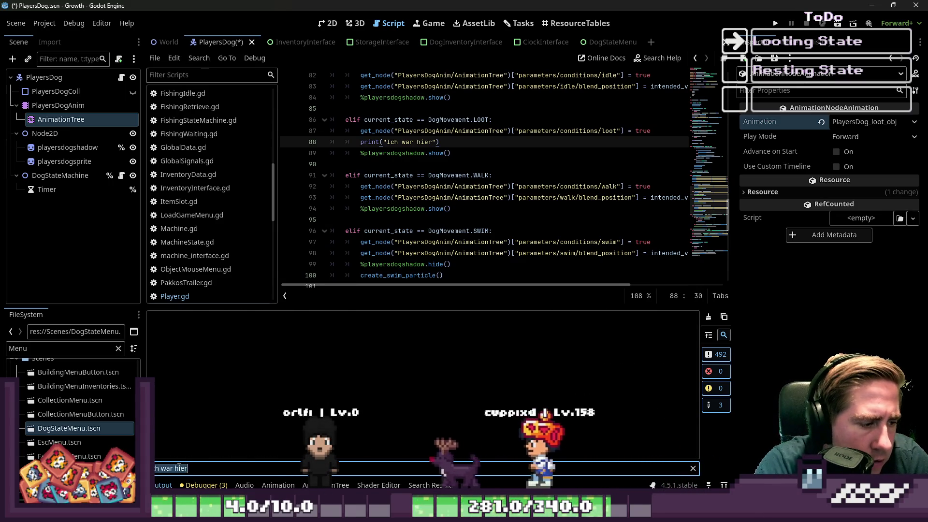
{"action": "key", "text": "BackSpace"}
Step: Review updateAnimation, its current_state checks and its call on line 69
{"action": "left_click", "coordinate": [481, 153]}
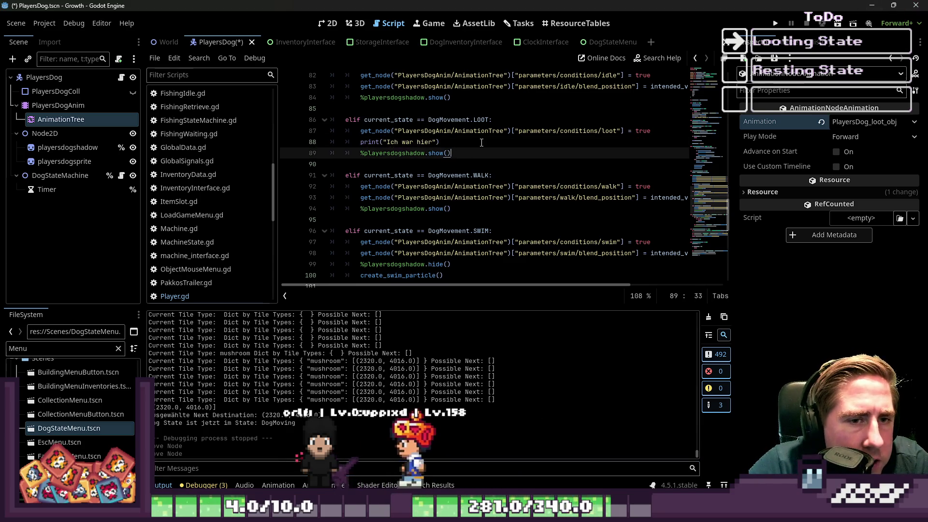
{"action": "double_click", "coordinate": [389, 120]}
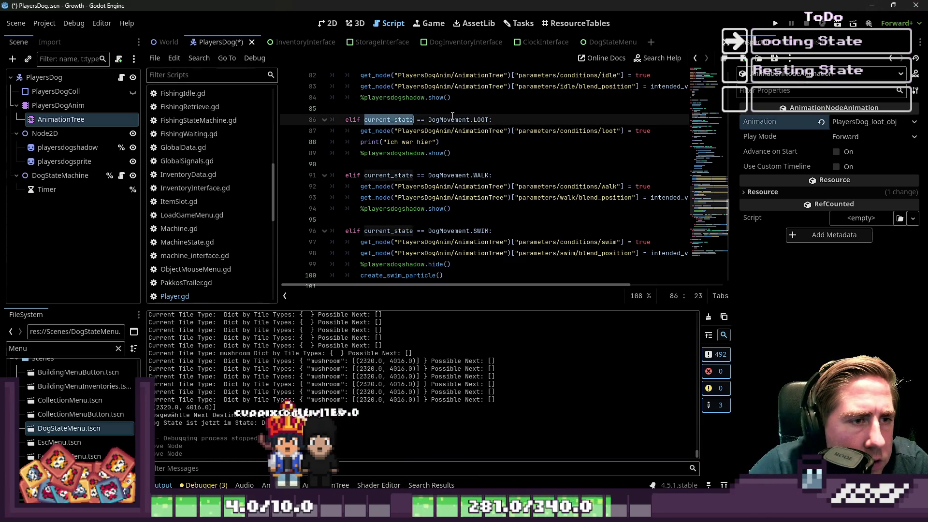
{"action": "scroll", "coordinate": [457, 122], "scroll_direction": "up", "scroll_amount": 9}
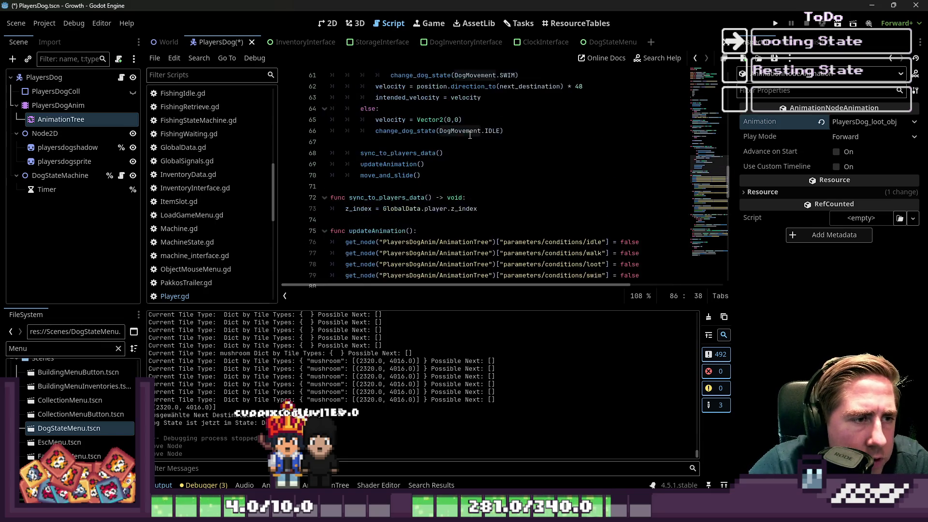
{"action": "scroll", "coordinate": [469, 135], "scroll_direction": "up", "scroll_amount": 9}
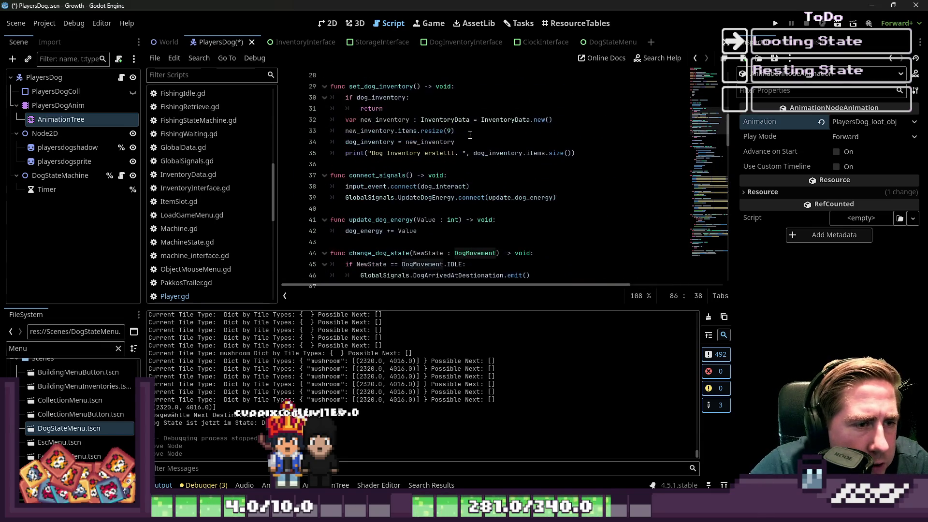
{"action": "scroll", "coordinate": [470, 130], "scroll_direction": "down", "scroll_amount": 3}
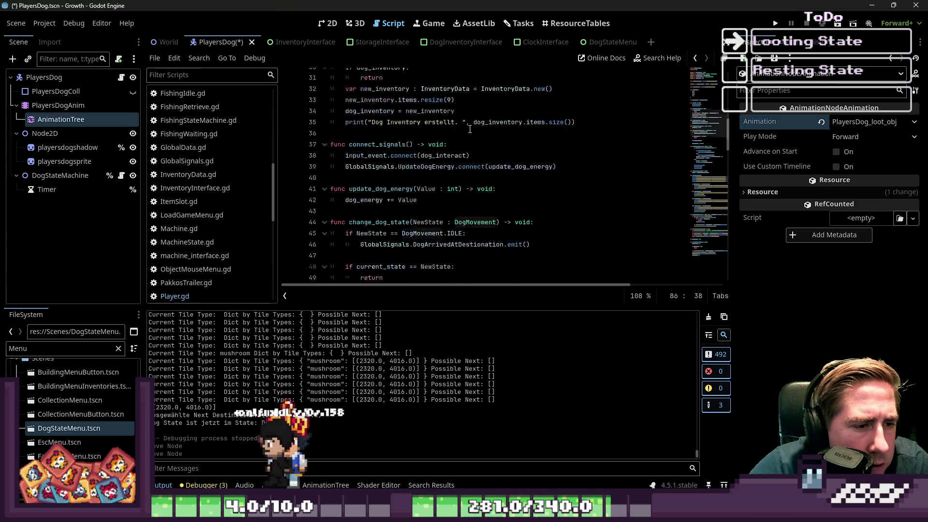
{"action": "scroll", "coordinate": [470, 124], "scroll_direction": "down", "scroll_amount": 20}
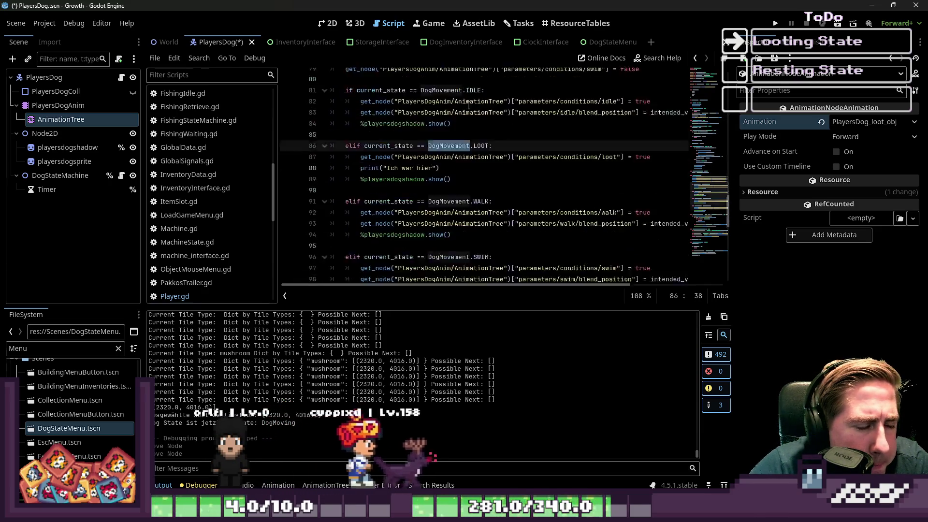
{"action": "scroll", "coordinate": [468, 106], "scroll_direction": "down", "scroll_amount": 4}
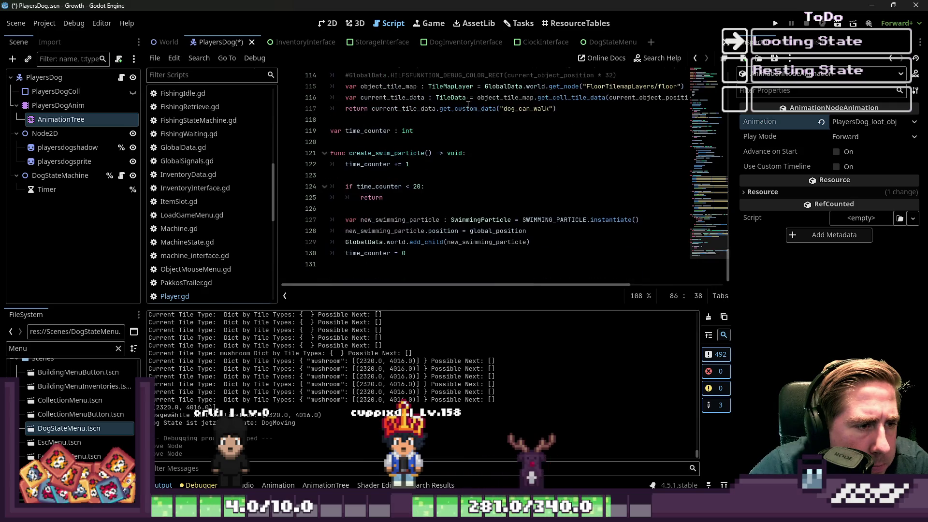
{"action": "scroll", "coordinate": [467, 105], "scroll_direction": "up", "scroll_amount": 5}
{"action": "scroll", "coordinate": [468, 105], "scroll_direction": "up", "scroll_amount": 8}
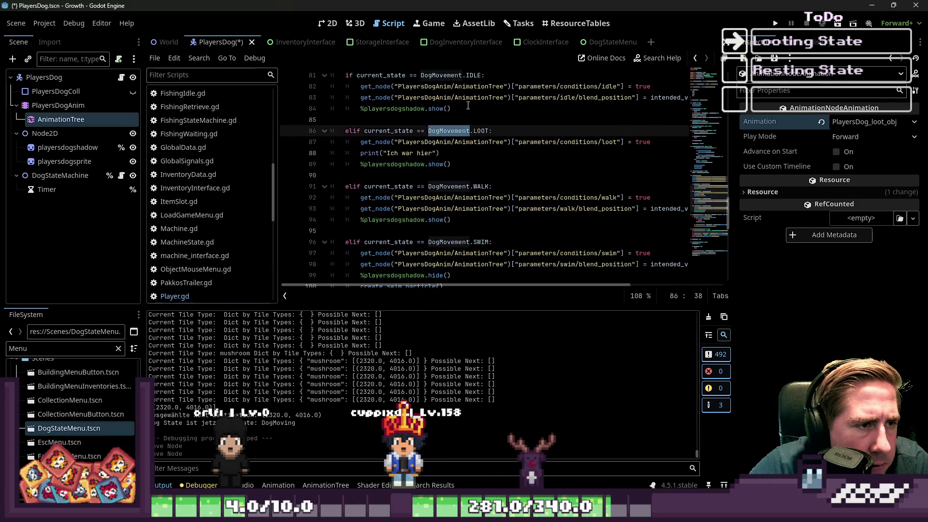
{"action": "scroll", "coordinate": [412, 128], "scroll_direction": "up", "scroll_amount": 2}
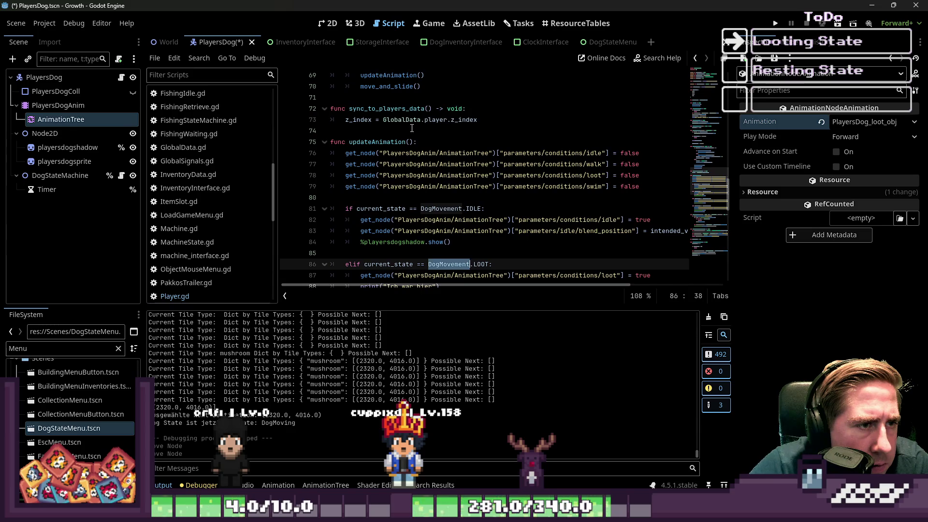
{"action": "double_click", "coordinate": [373, 147]}
{"action": "scroll", "coordinate": [400, 134], "scroll_direction": "up", "scroll_amount": 6}
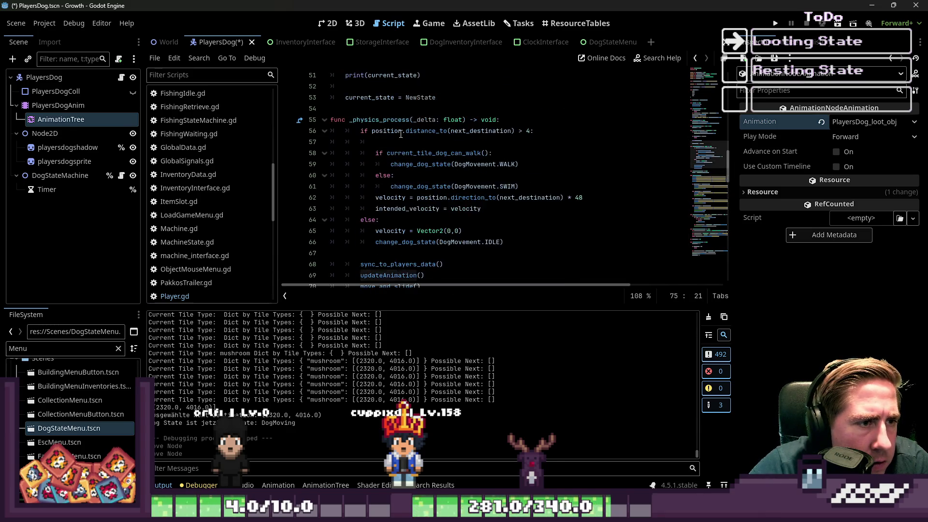
{"action": "scroll", "coordinate": [400, 134], "scroll_direction": "down", "scroll_amount": 1}
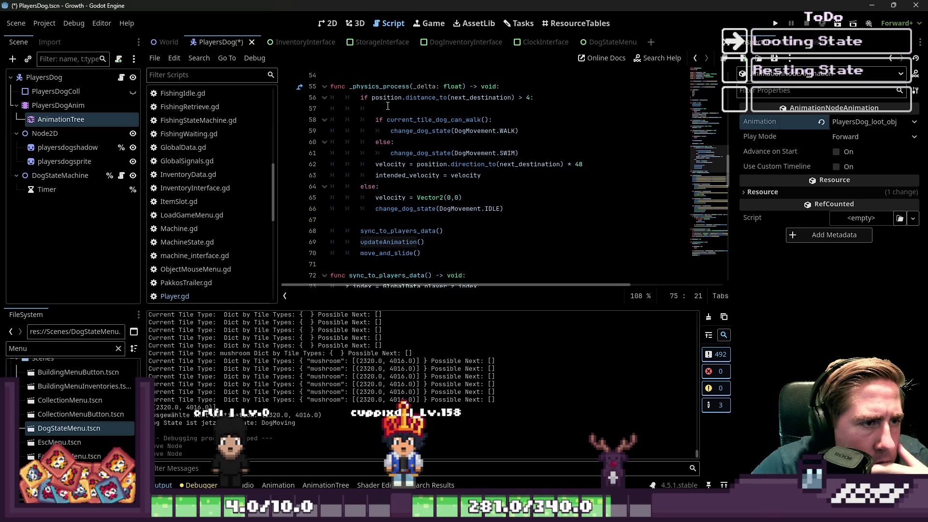
{"action": "double_click", "coordinate": [389, 242]}
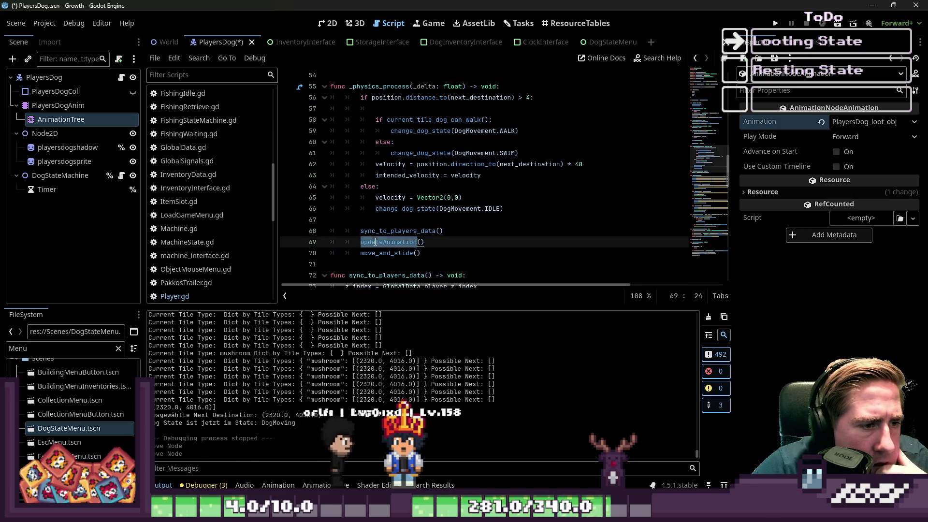
{"action": "scroll", "coordinate": [392, 224], "scroll_direction": "down", "scroll_amount": 5}
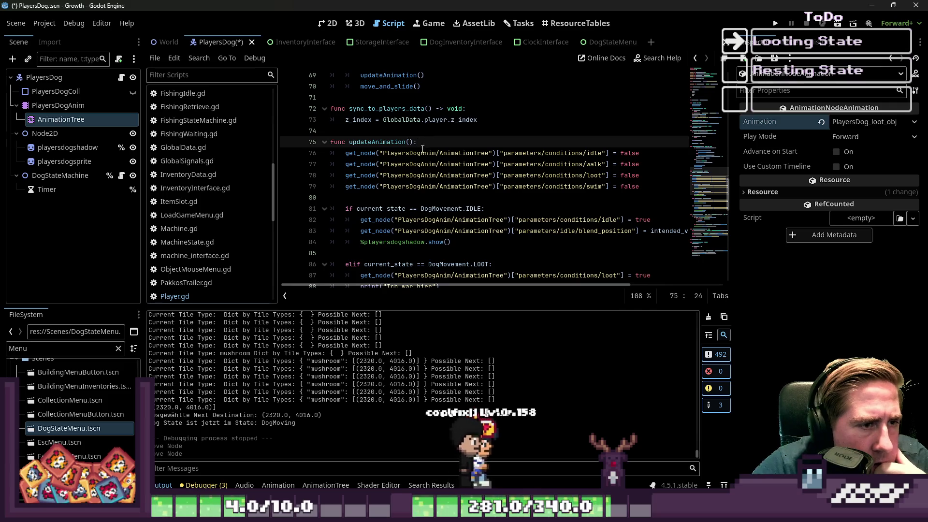
{"action": "scroll", "coordinate": [416, 179], "scroll_direction": "down", "scroll_amount": 2}
Step: Inspect the LOOT branch setting the loot condition to true on line 87
{"action": "left_click", "coordinate": [435, 132]}
{"action": "scroll", "coordinate": [521, 143], "scroll_direction": "up", "scroll_amount": 1}
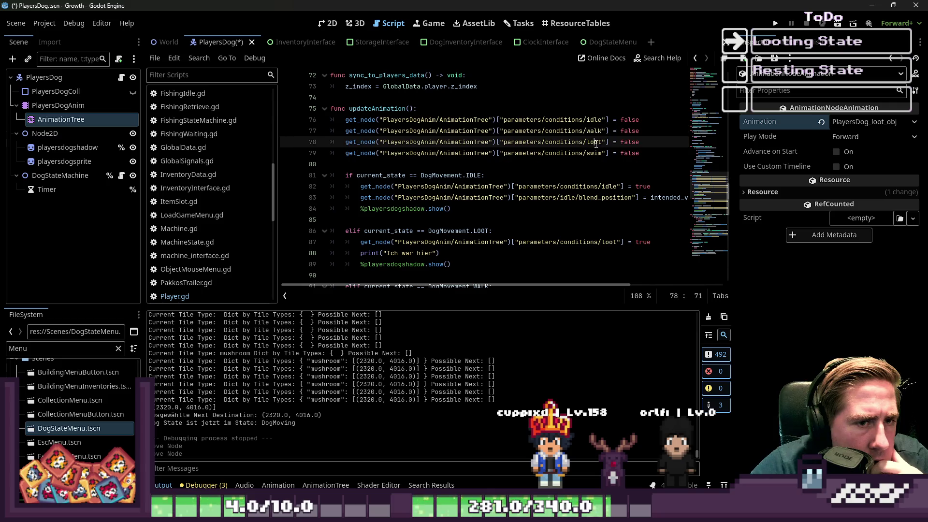
{"action": "scroll", "coordinate": [597, 161], "scroll_direction": "down", "scroll_amount": 2}
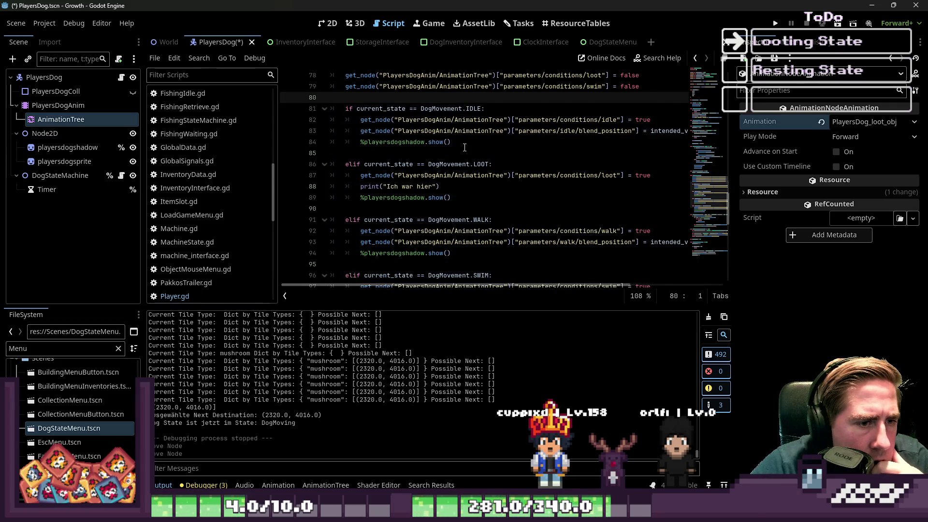
{"action": "scroll", "coordinate": [464, 148], "scroll_direction": "down", "scroll_amount": 1}
{"action": "scroll", "coordinate": [477, 137], "scroll_direction": "down", "scroll_amount": 1}
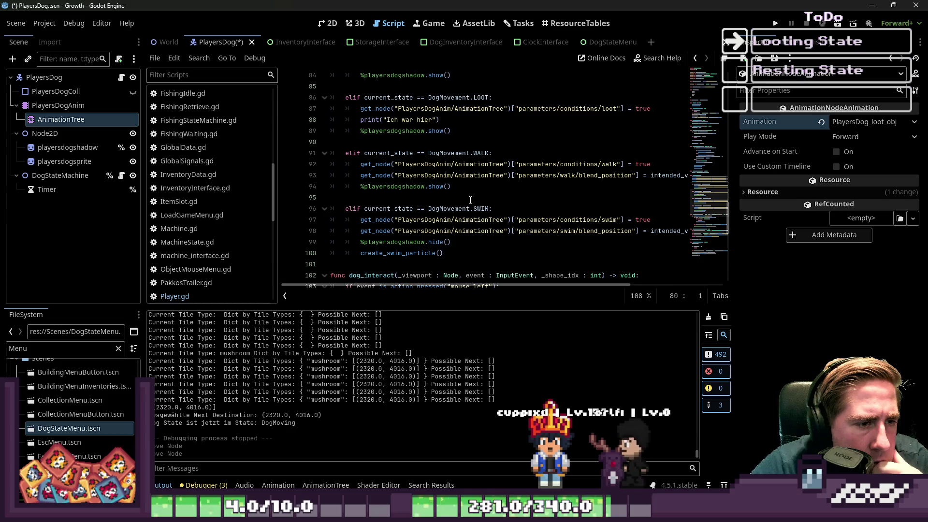
{"action": "scroll", "coordinate": [471, 193], "scroll_direction": "up", "scroll_amount": 3}
{"action": "scroll", "coordinate": [471, 193], "scroll_direction": "down", "scroll_amount": 2}
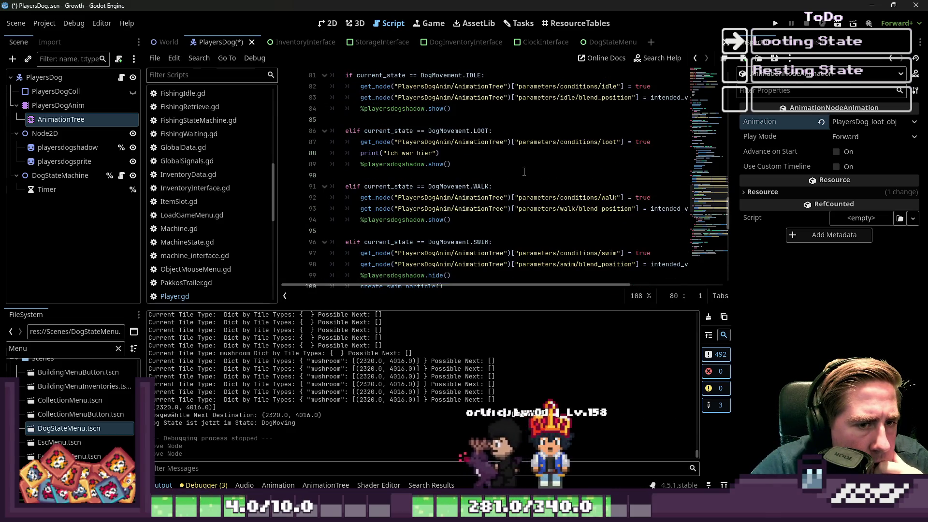
{"action": "left_click", "coordinate": [507, 168]}
{"action": "left_click", "coordinate": [617, 144]}
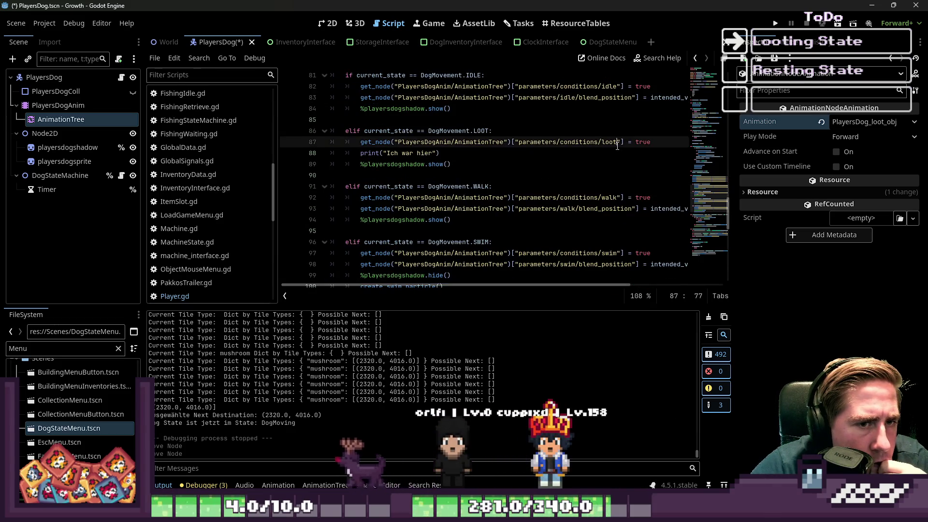
{"action": "left_click", "coordinate": [636, 141]}
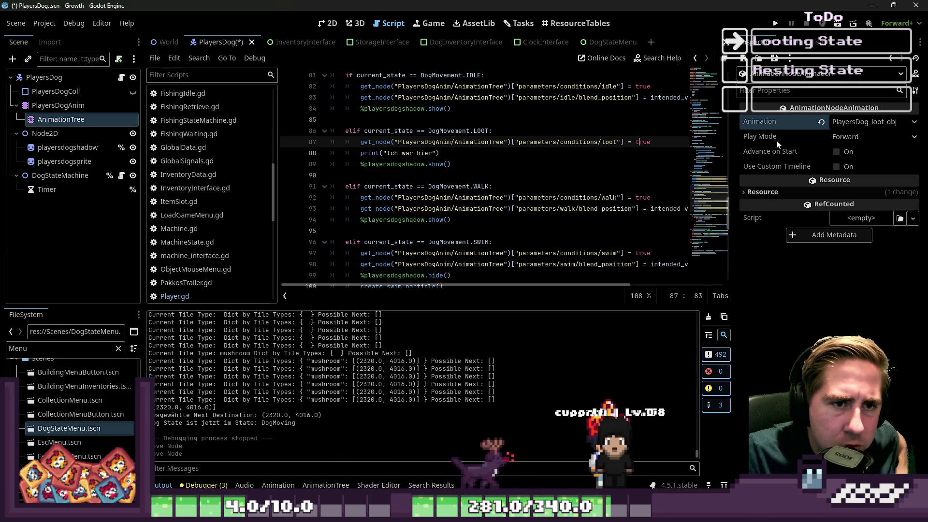
{"action": "scroll", "coordinate": [371, 247], "scroll_direction": "up", "scroll_amount": 1}
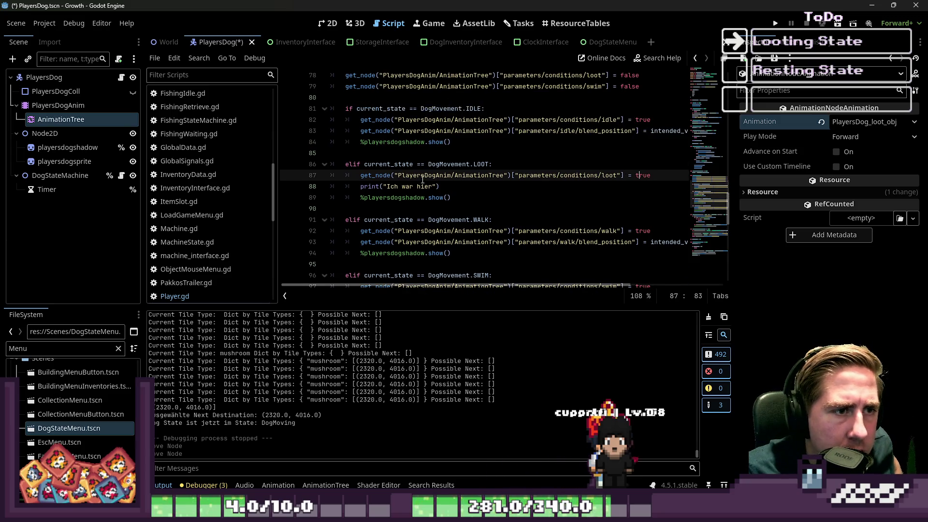
{"action": "scroll", "coordinate": [422, 179], "scroll_direction": "down", "scroll_amount": 2}
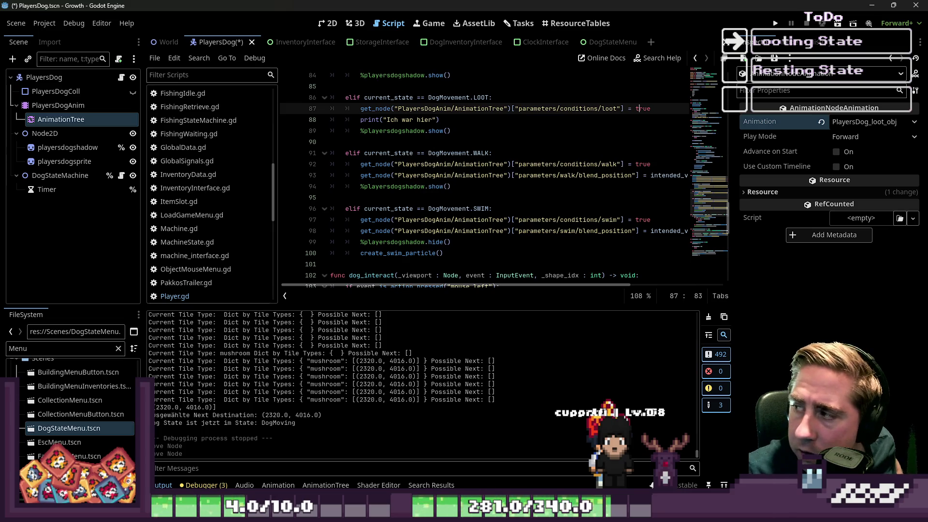
{"action": "scroll", "coordinate": [440, 144], "scroll_direction": "up", "scroll_amount": 5}
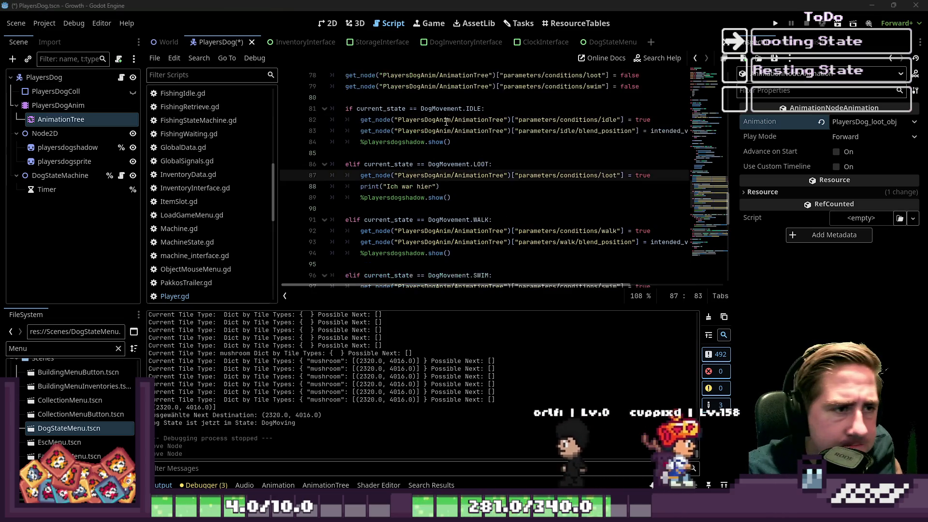
Step: Add print("hier sind wir jetzt bei: ", current_state) atop updateAnimation and run the project
{"action": "left_click", "coordinate": [441, 144]}
{"action": "key", "text": "Return"}
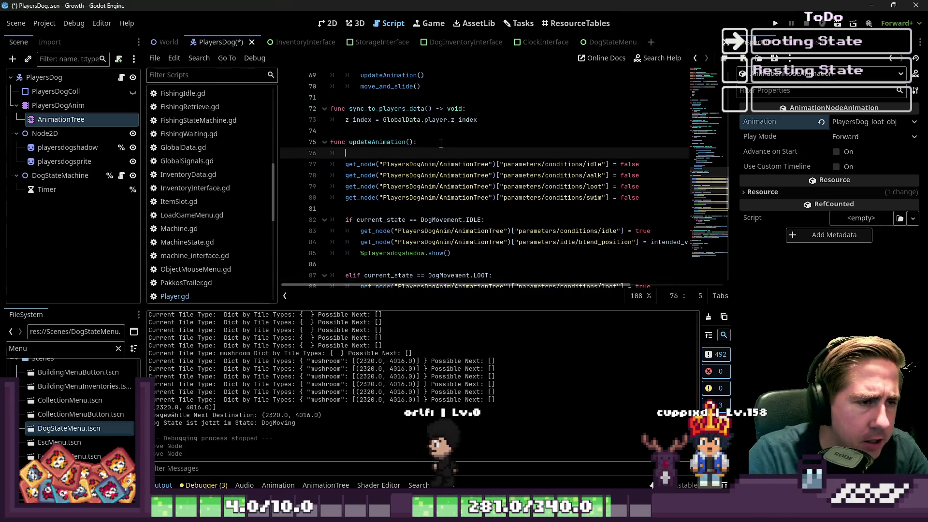
{"action": "type", "text": "print"}
{"action": "key", "text": "Return"}
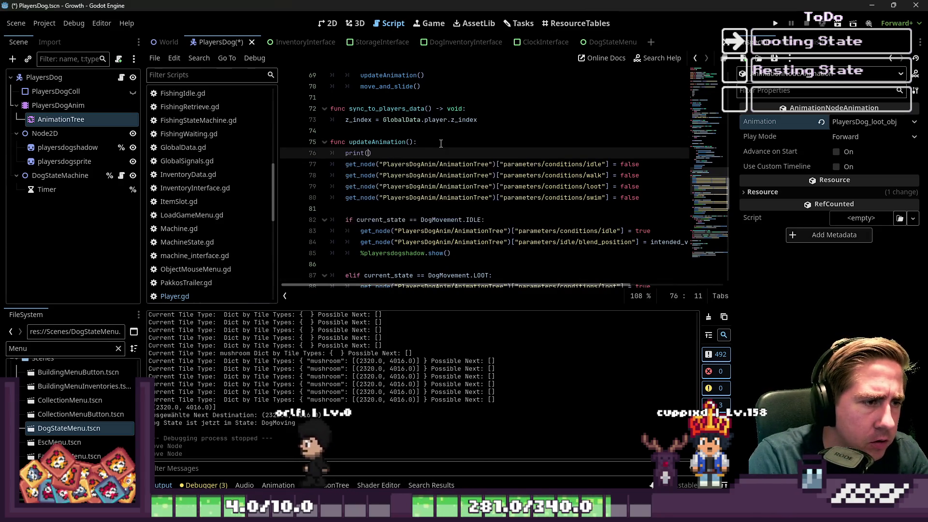
{"action": "key", "text": "BackSpace"}
{"action": "key", "text": "BackSpace"}
{"action": "key", "text": "BackSpace"}
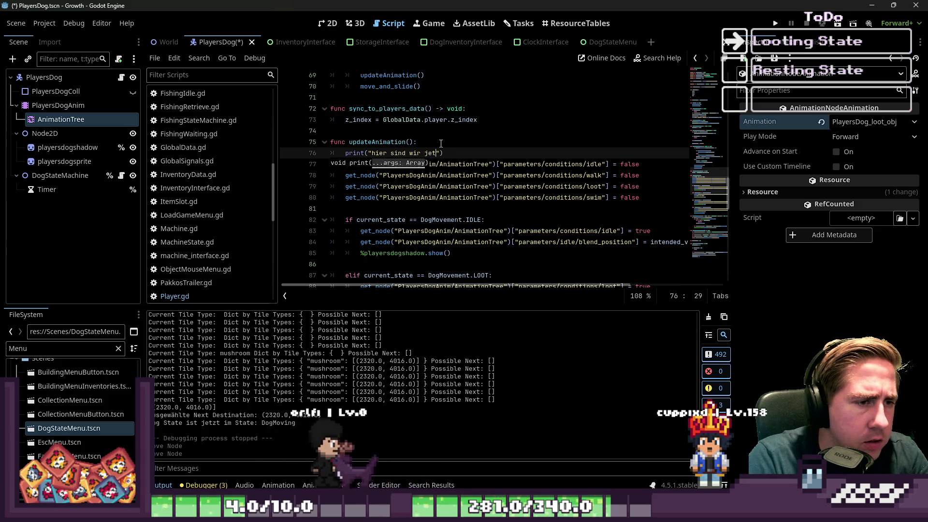
{"action": "type", "text": "tzt bei"}
{"action": "type", "text": ": \", curr"}
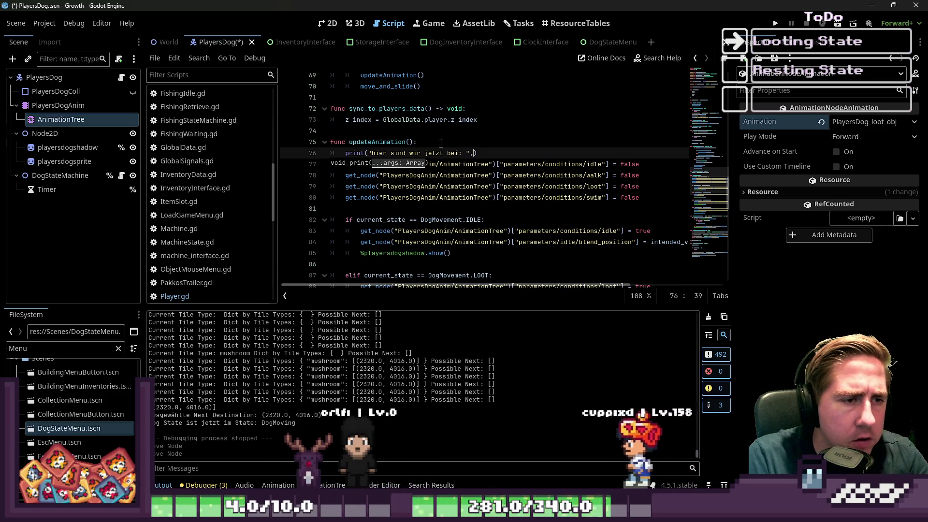
{"action": "type", "text": "ent_state"}
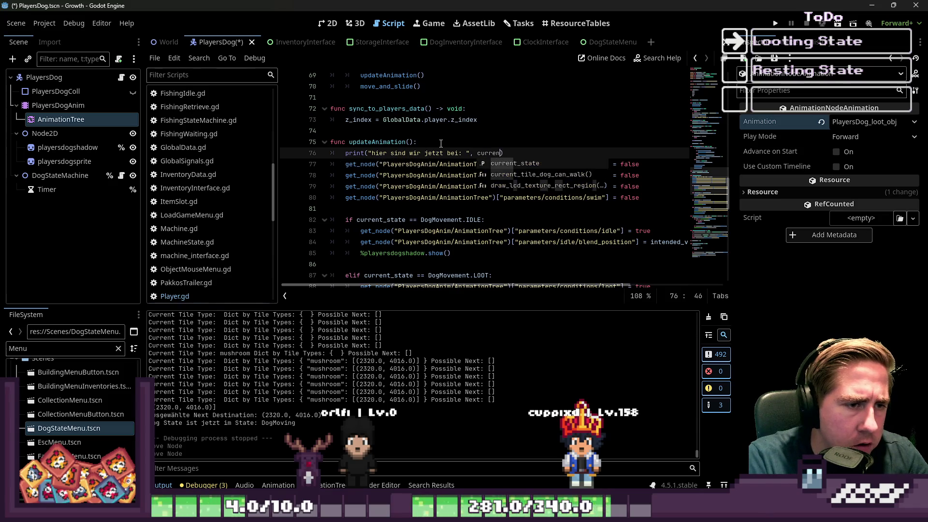
{"action": "left_click", "coordinate": [776, 23]}
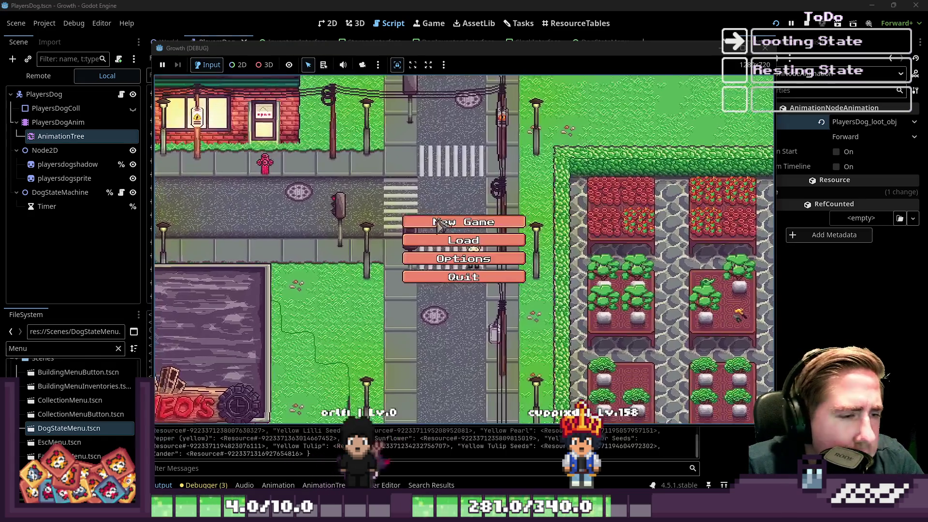
{"action": "type", "text": "adsr"}
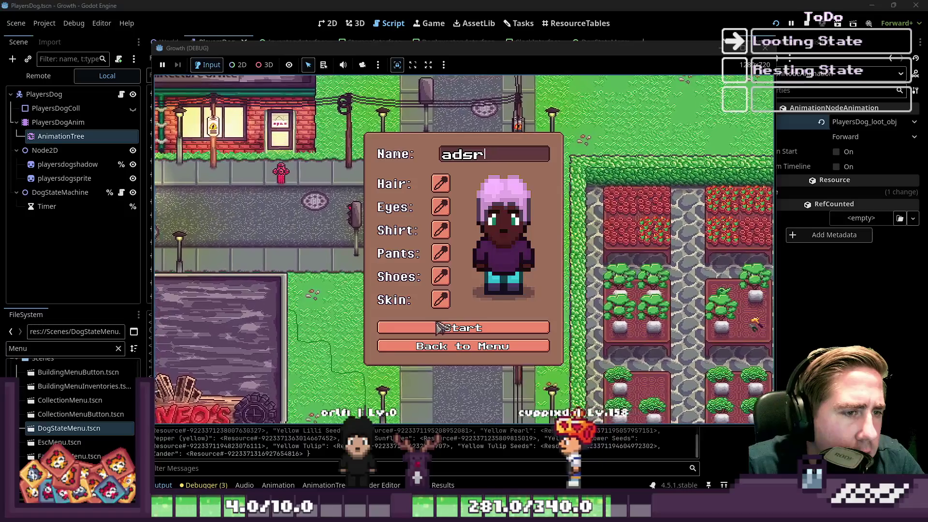
Step: Start the game, walk with WASD until the dog loots two item stacks, then return to the editor
{"action": "left_click", "coordinate": [456, 327]}
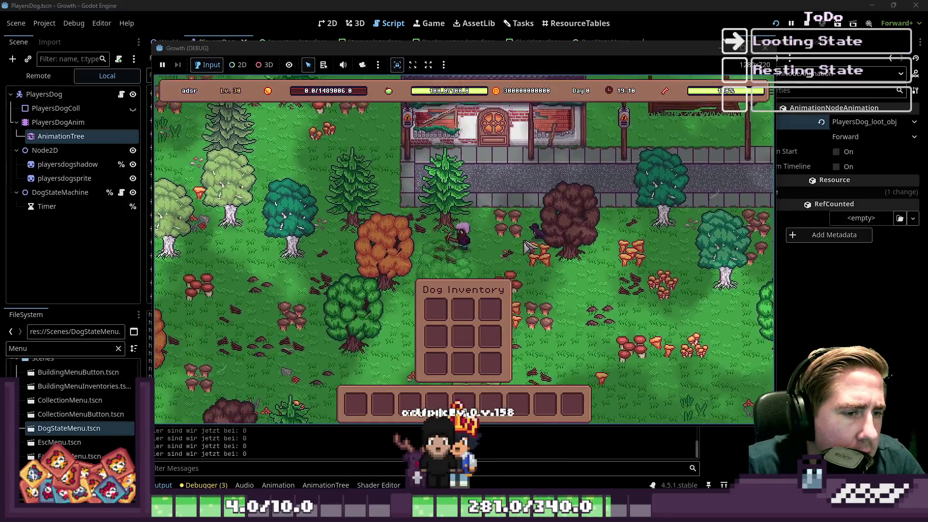
{"action": "key", "text": "s"}
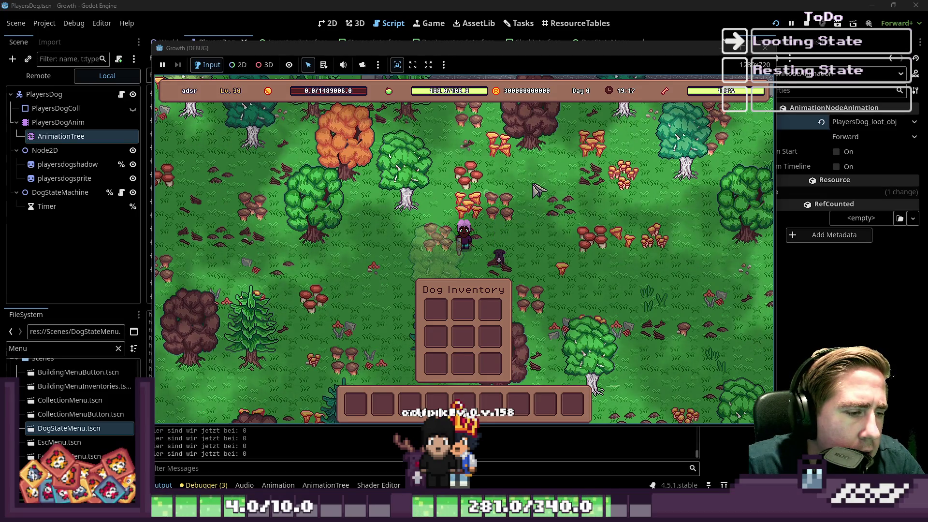
{"action": "key", "text": "w"}
{"action": "key", "text": "a"}
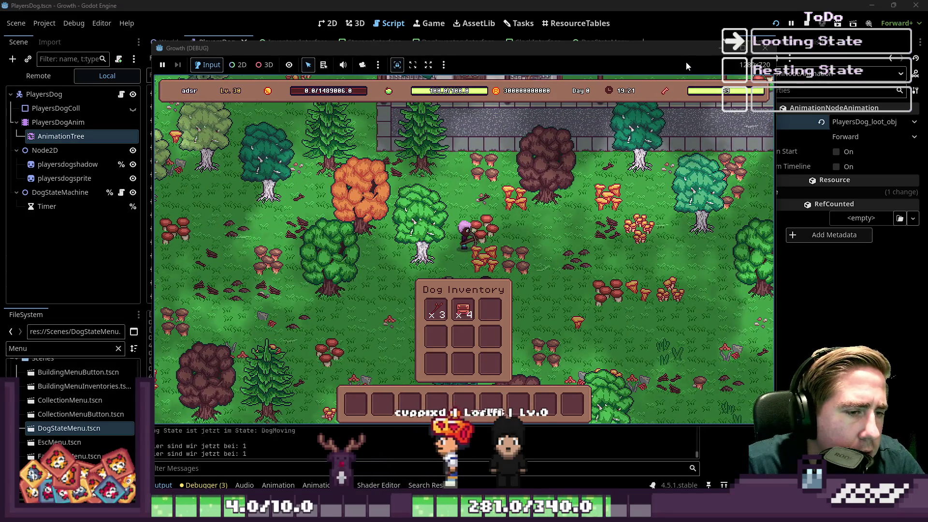
{"action": "key", "text": "d"}
{"action": "key", "text": "s"}
{"action": "key", "text": "d"}
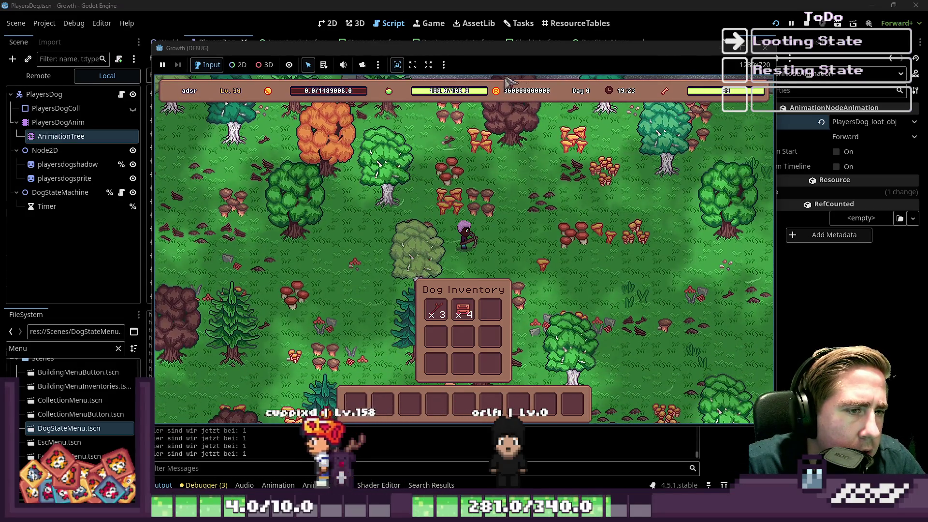
{"action": "left_click", "coordinate": [280, 403]}
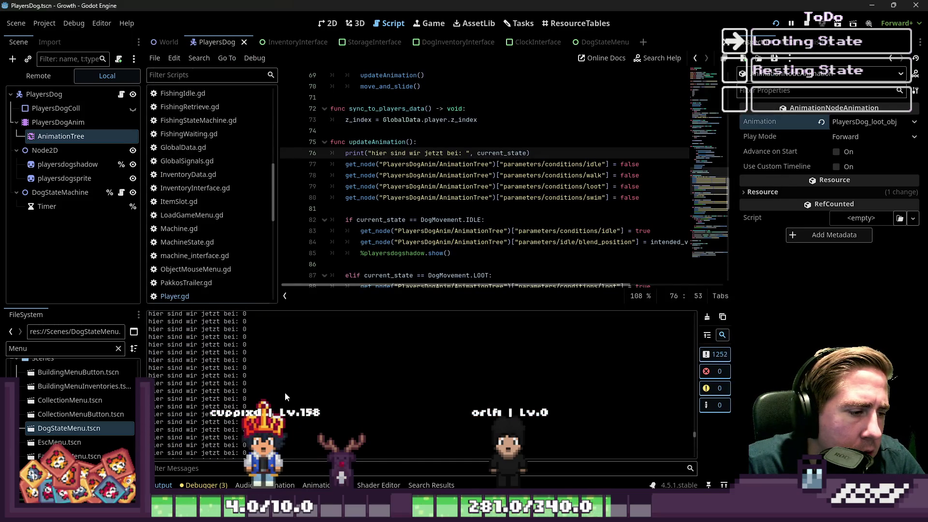
{"action": "left_click_drag", "start_coordinate": [286, 390], "coordinate": [273, 382]}
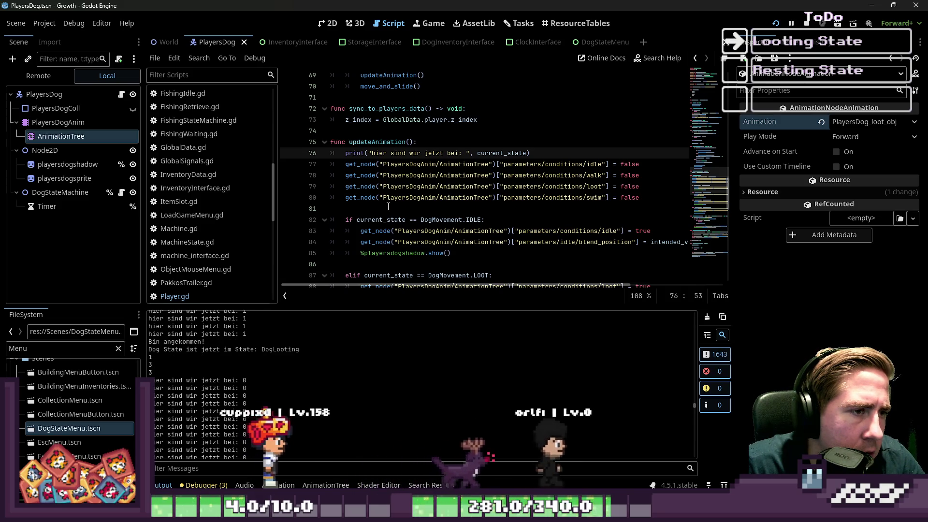
{"action": "double_click", "coordinate": [377, 142]}
{"action": "scroll", "coordinate": [398, 125], "scroll_direction": "down", "scroll_amount": 2}
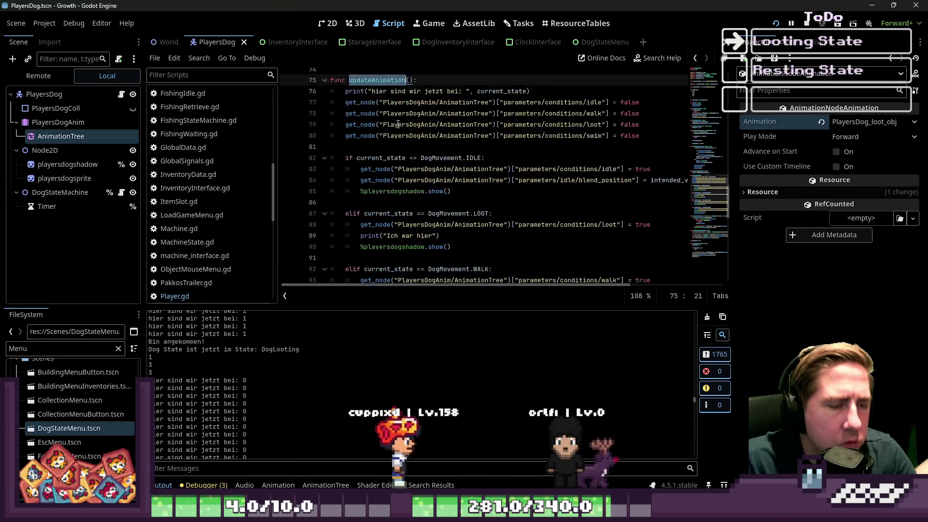
{"action": "scroll", "coordinate": [398, 125], "scroll_direction": "down", "scroll_amount": 12}
{"action": "scroll", "coordinate": [398, 128], "scroll_direction": "up", "scroll_amount": 4}
{"action": "left_click", "coordinate": [414, 176]}
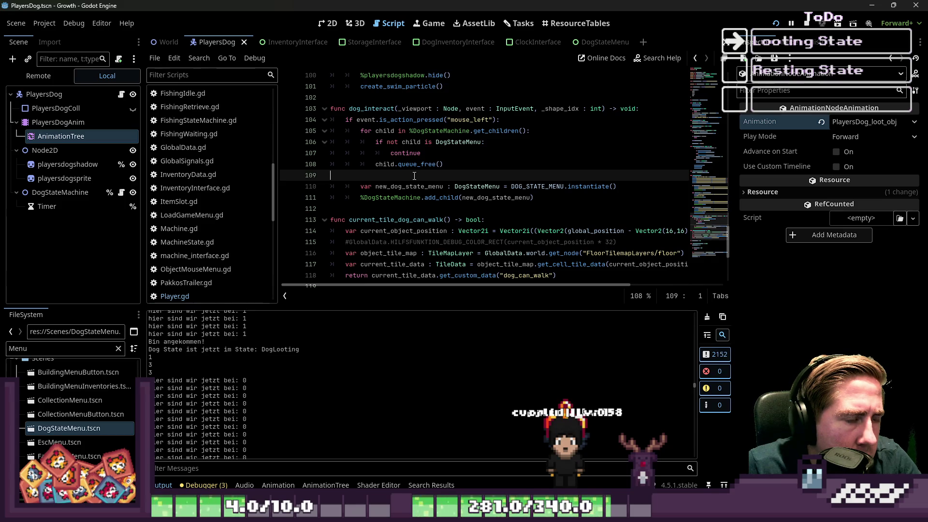
{"action": "scroll", "coordinate": [414, 175], "scroll_direction": "down", "scroll_amount": 5}
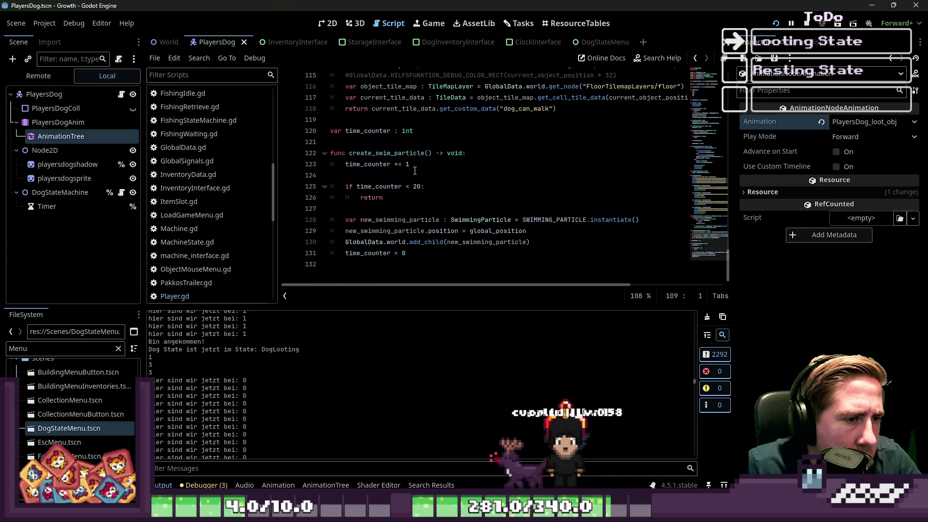
{"action": "scroll", "coordinate": [385, 223], "scroll_direction": "up", "scroll_amount": 10}
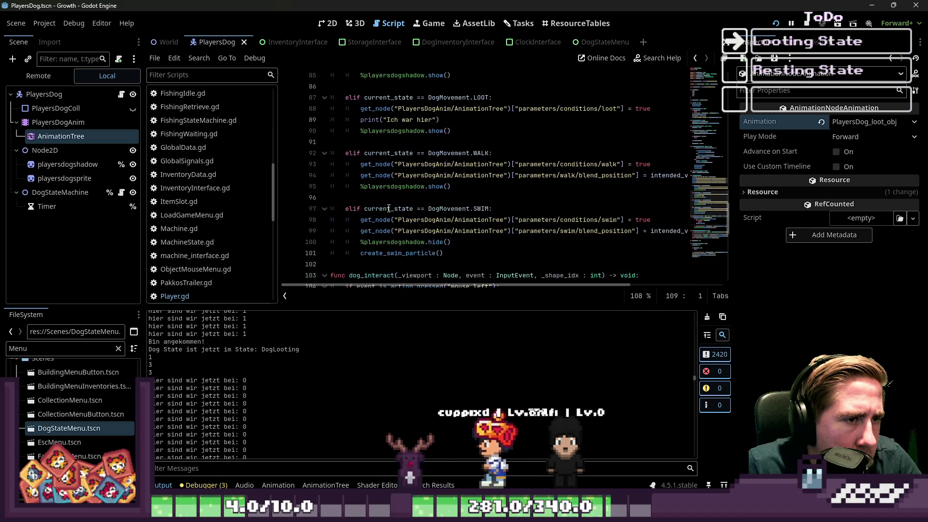
{"action": "scroll", "coordinate": [389, 208], "scroll_direction": "up", "scroll_amount": 3}
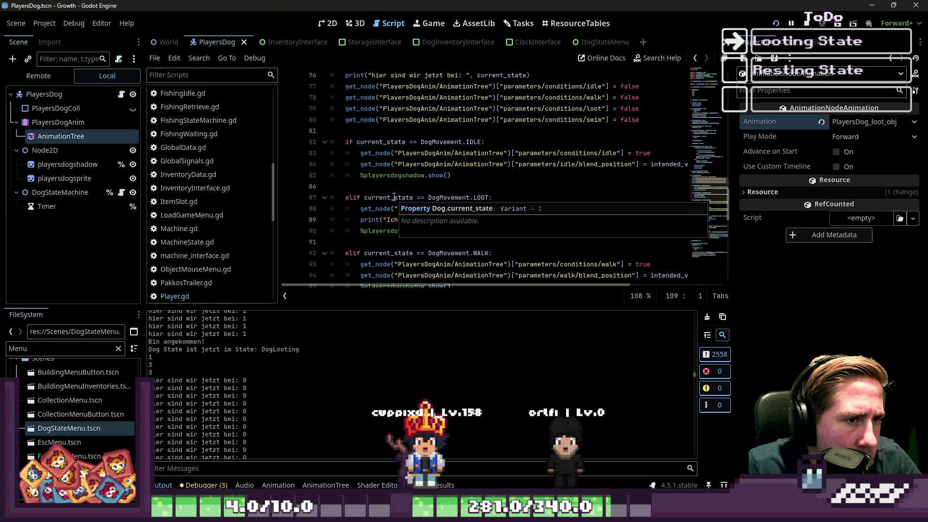
{"action": "scroll", "coordinate": [410, 198], "scroll_direction": "down", "scroll_amount": 13}
{"action": "scroll", "coordinate": [426, 198], "scroll_direction": "up", "scroll_amount": 19}
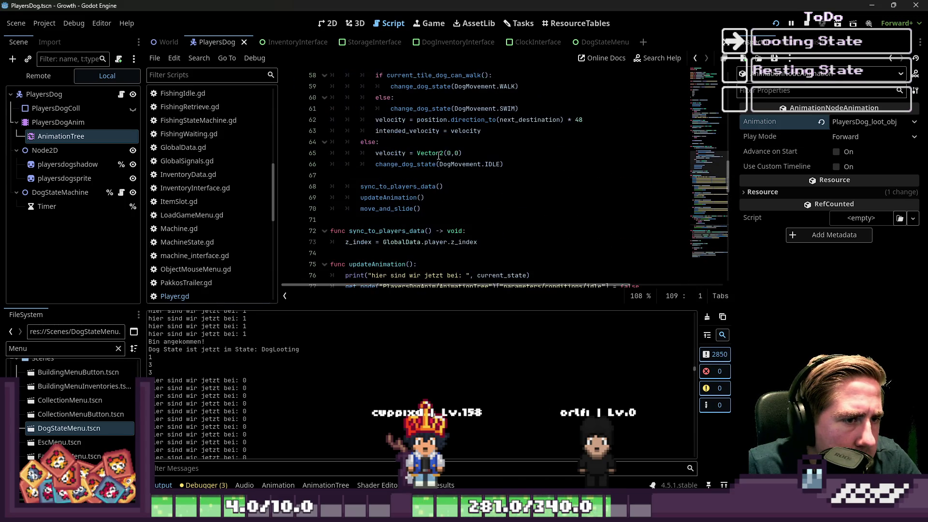
{"action": "left_click", "coordinate": [439, 155]}
Step: Wrap the IDLE call in "if not current_state == DogMovement.LOOT:" on line 66
{"action": "key", "text": "Return"}
{"action": "type", "text": "if not current_state =="}
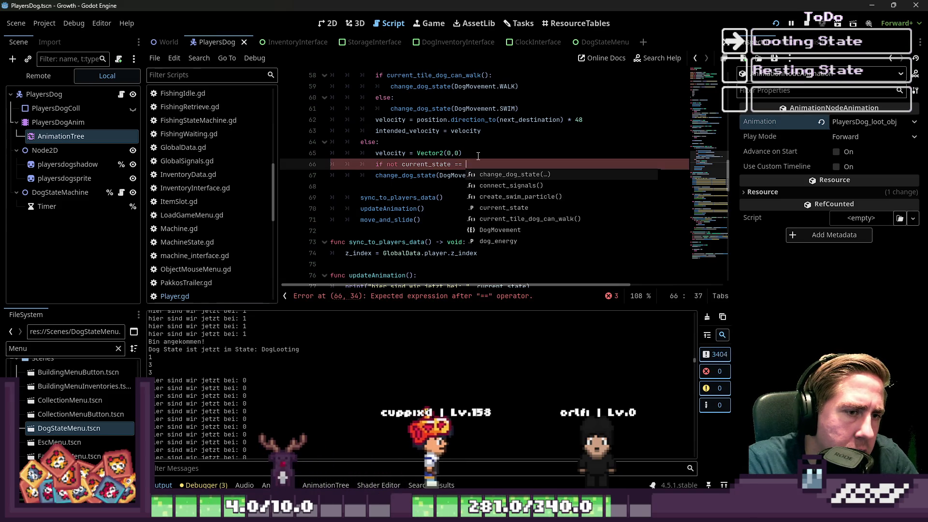
{"action": "type", "text": "DogMovement.LOOT"}
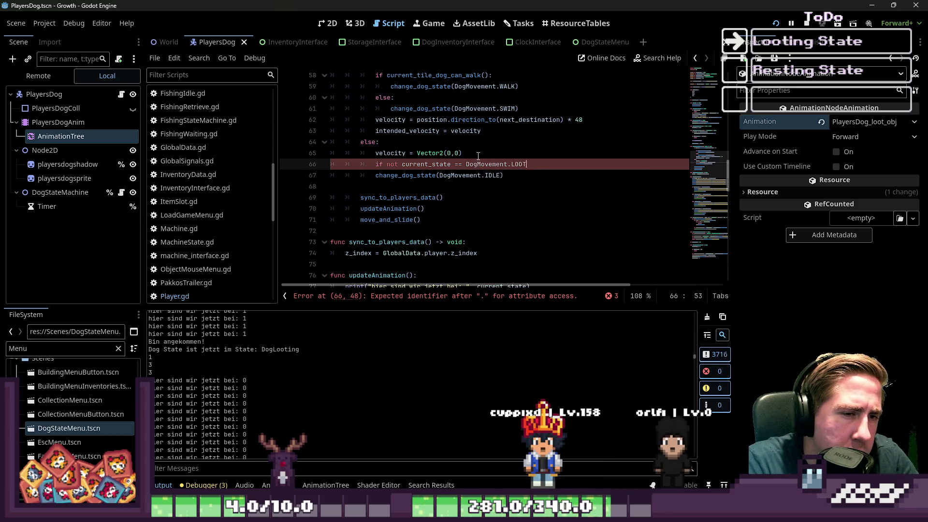
{"action": "key", "text": "Down"}
{"action": "key", "text": "Home"}
{"action": "key", "text": "Tab"}
Step: Save the script and relaunch the game
{"action": "key", "text": "ctrl+s"}
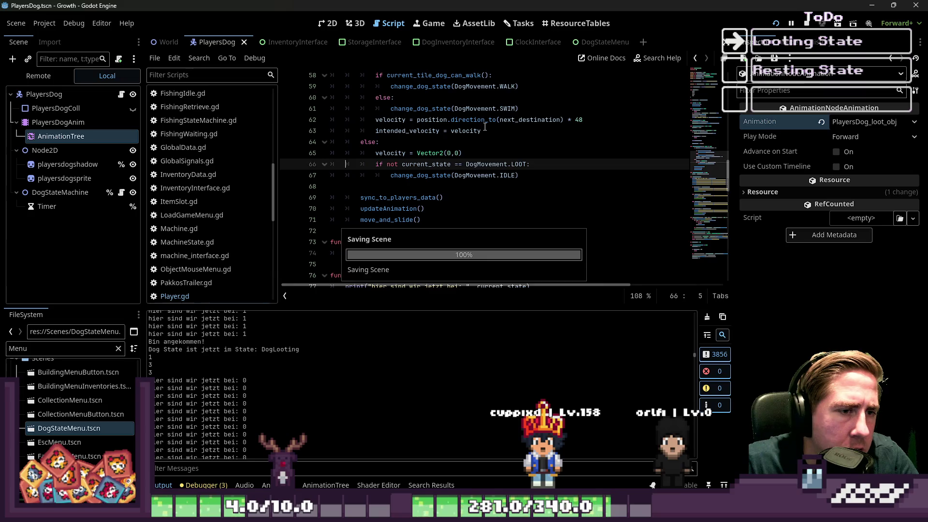
{"action": "left_click", "coordinate": [481, 131]}
{"action": "left_click", "coordinate": [776, 24]}
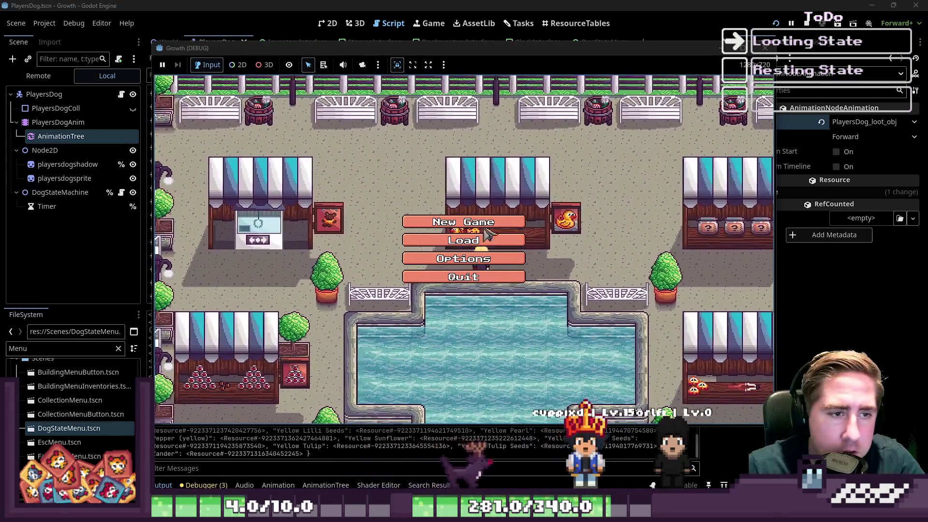
Step: Start a new game with character 'cxy' and open the dog's action menu
{"action": "left_click", "coordinate": [483, 223]}
{"action": "type", "text": "cxy"}
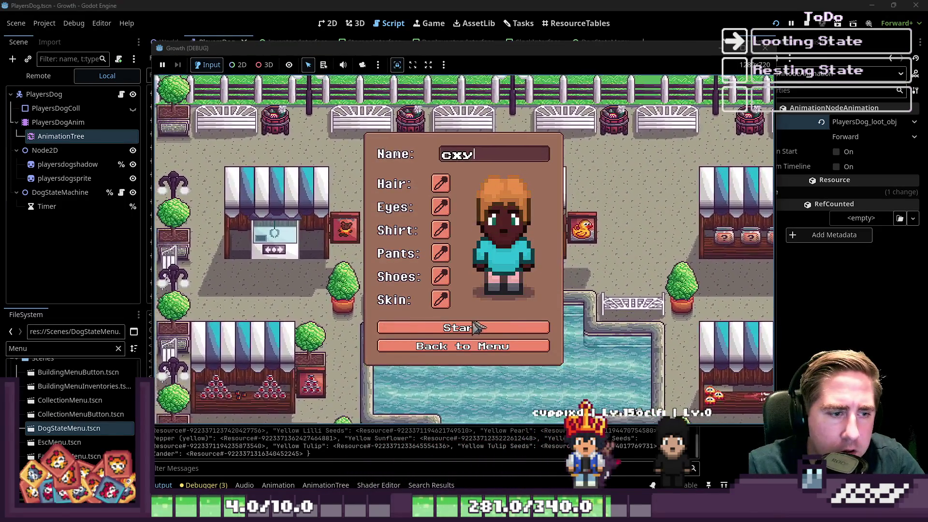
{"action": "left_click", "coordinate": [476, 327]}
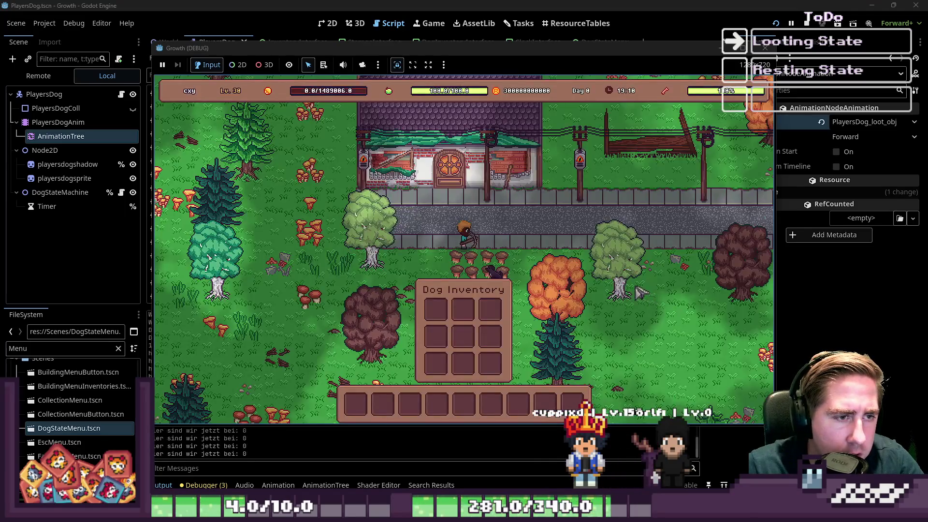
{"action": "key", "text": "s"}
{"action": "key", "text": "a"}
{"action": "left_click", "coordinate": [560, 239]}
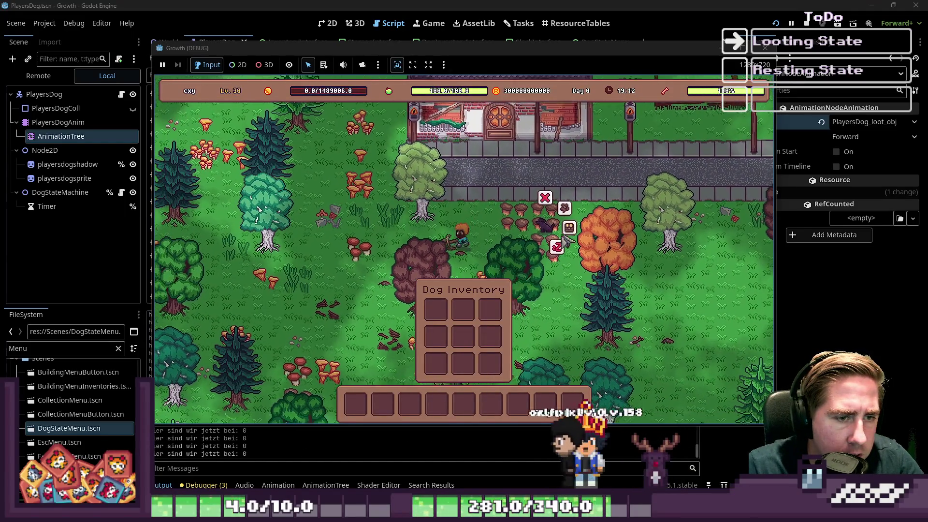
Step: Walk around with WASD while the dog loots green grass x6 and a second stack, then stop with F8
{"action": "key", "text": "w"}
{"action": "key", "text": "a"}
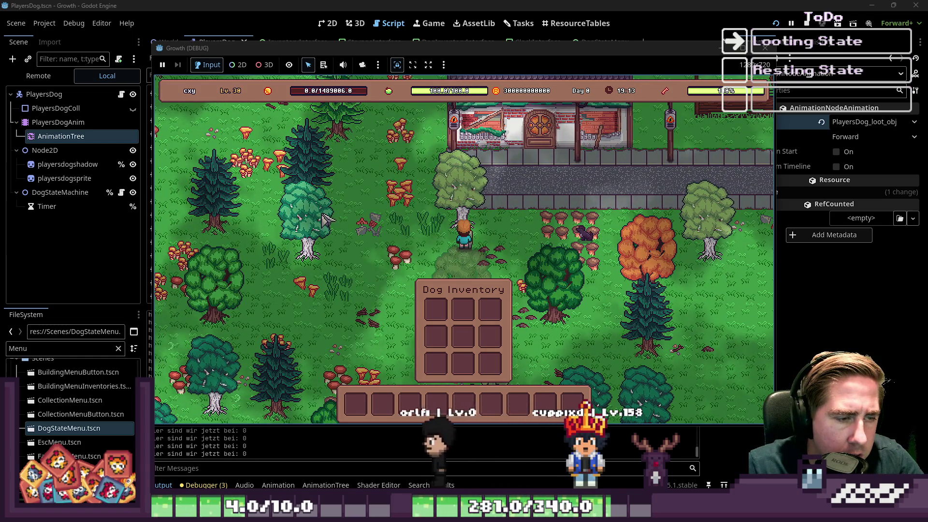
{"action": "key", "text": "s"}
{"action": "key", "text": "a"}
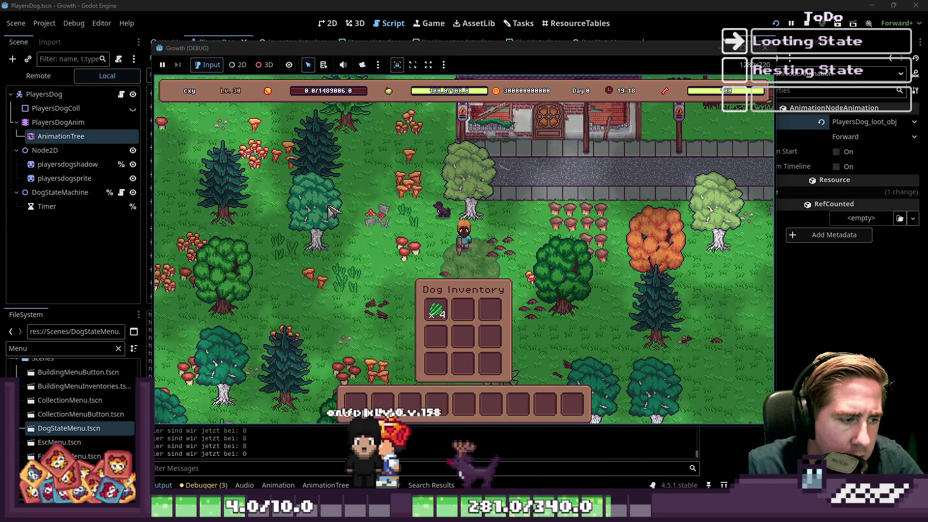
{"action": "key", "text": "s"}
{"action": "key", "text": "a"}
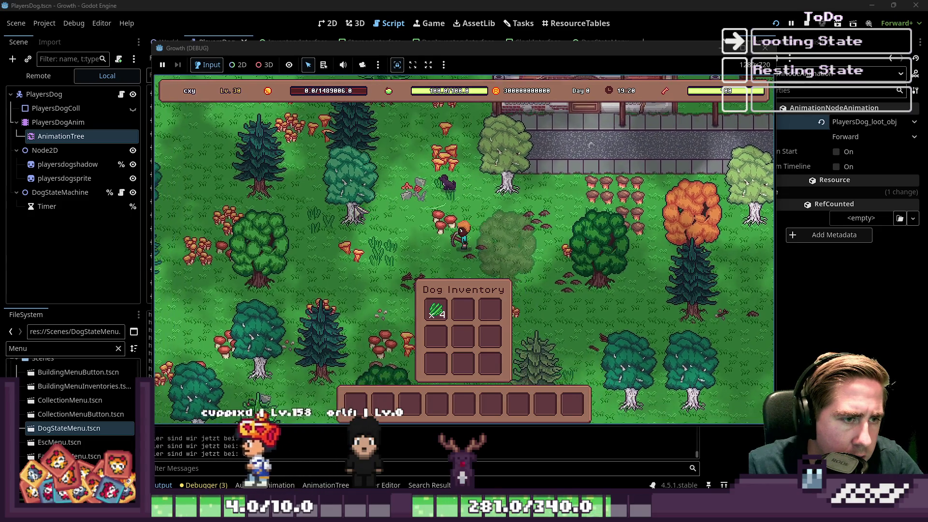
{"action": "key", "text": "w"}
{"action": "key", "text": "a"}
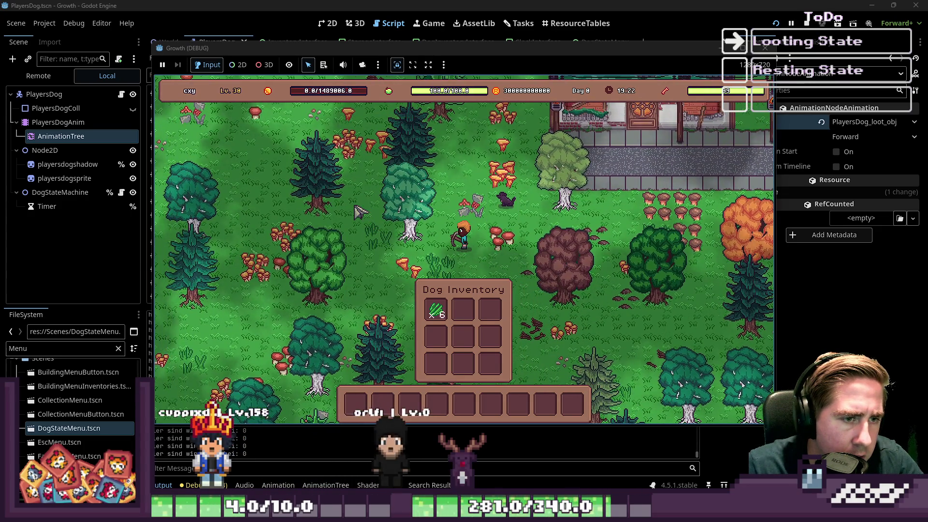
{"action": "key", "text": "s"}
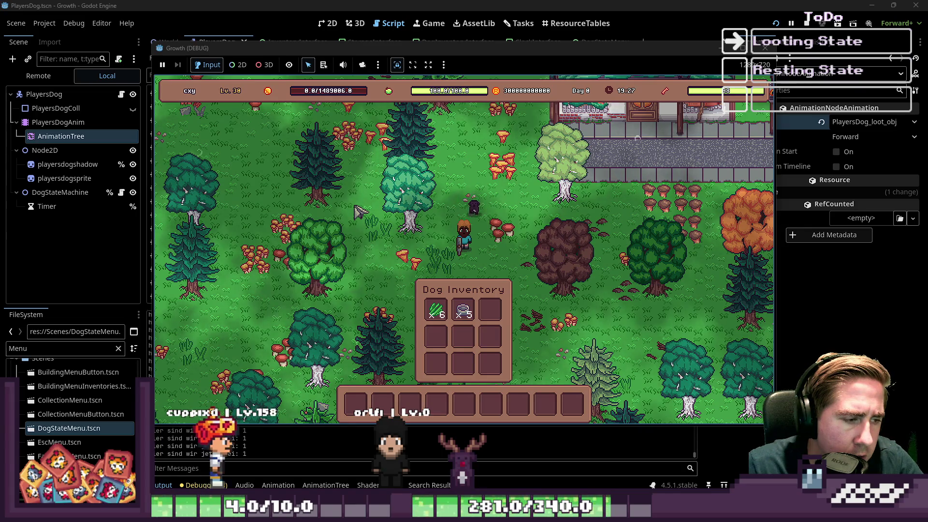
{"action": "key", "text": "s"}
{"action": "key", "text": "a"}
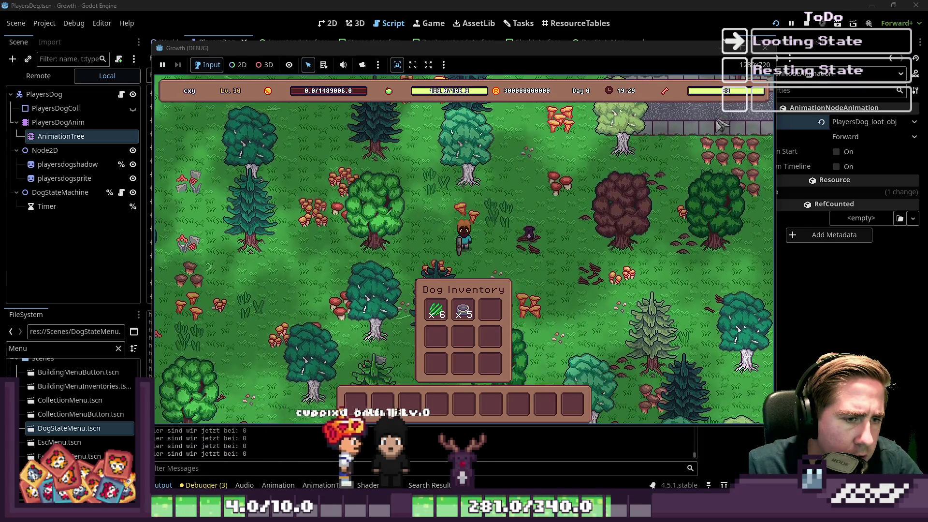
{"action": "key", "text": "F8"}
{"action": "scroll", "coordinate": [545, 218], "scroll_direction": "down", "scroll_amount": 10}
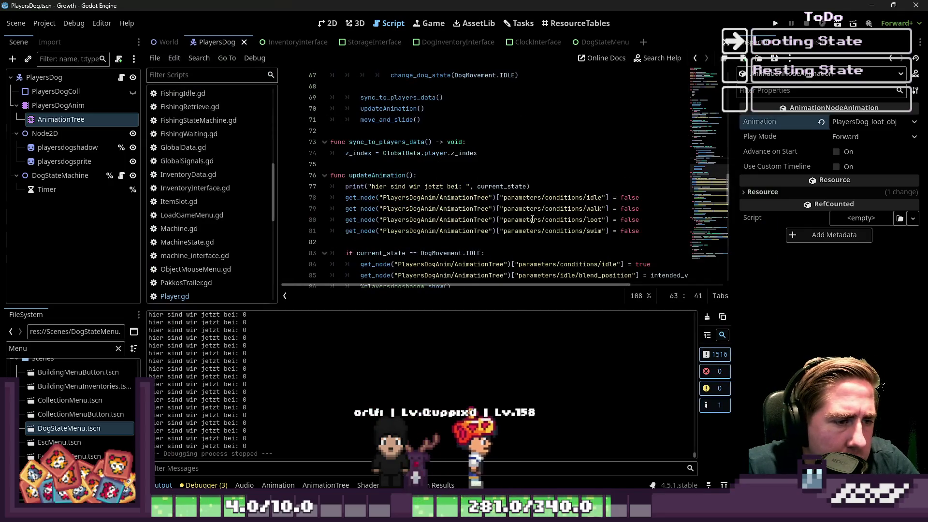
{"action": "scroll", "coordinate": [536, 207], "scroll_direction": "down", "scroll_amount": 2}
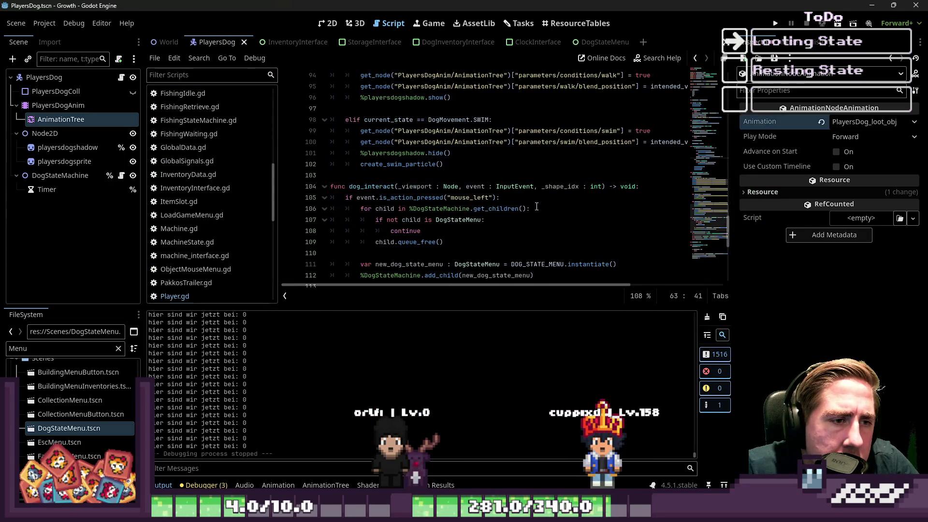
{"action": "left_click", "coordinate": [385, 121]}
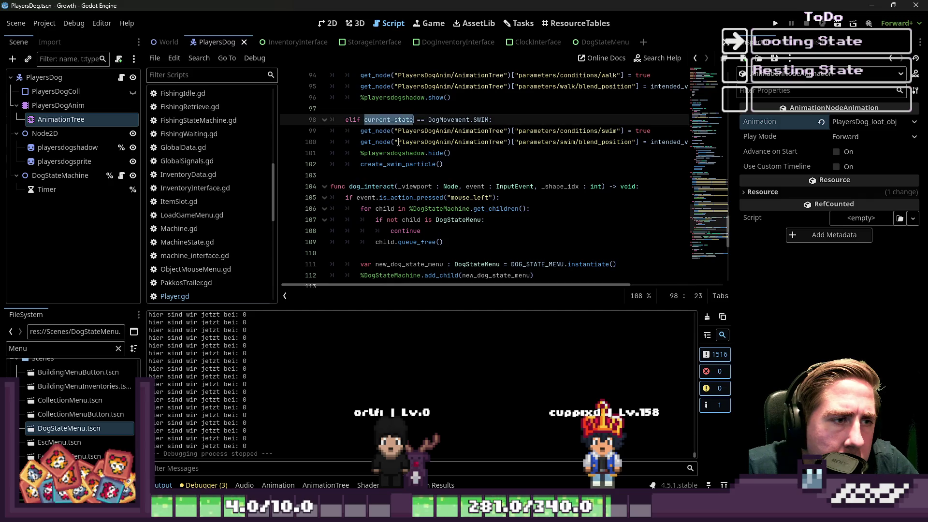
{"action": "scroll", "coordinate": [398, 141], "scroll_direction": "up", "scroll_amount": 8}
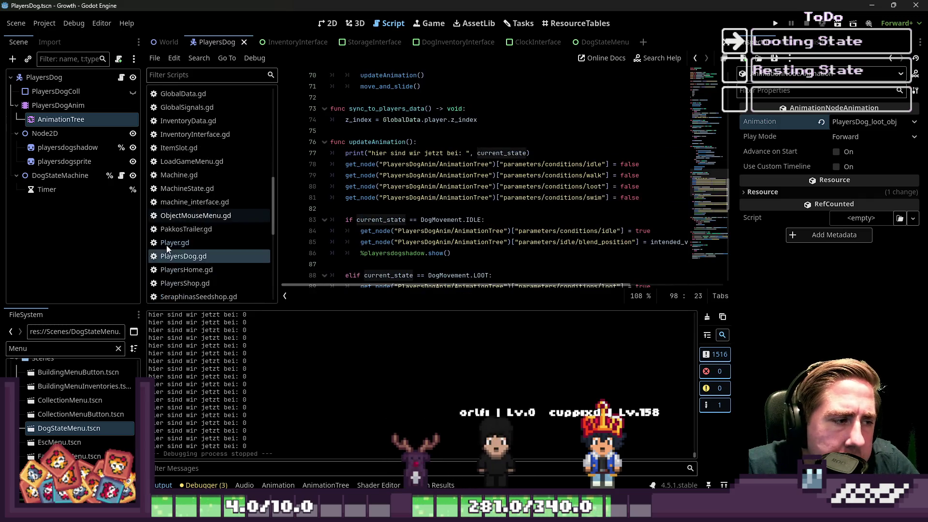
{"action": "scroll", "coordinate": [203, 232], "scroll_direction": "down", "scroll_amount": 3}
{"action": "left_click", "coordinate": [193, 215]}
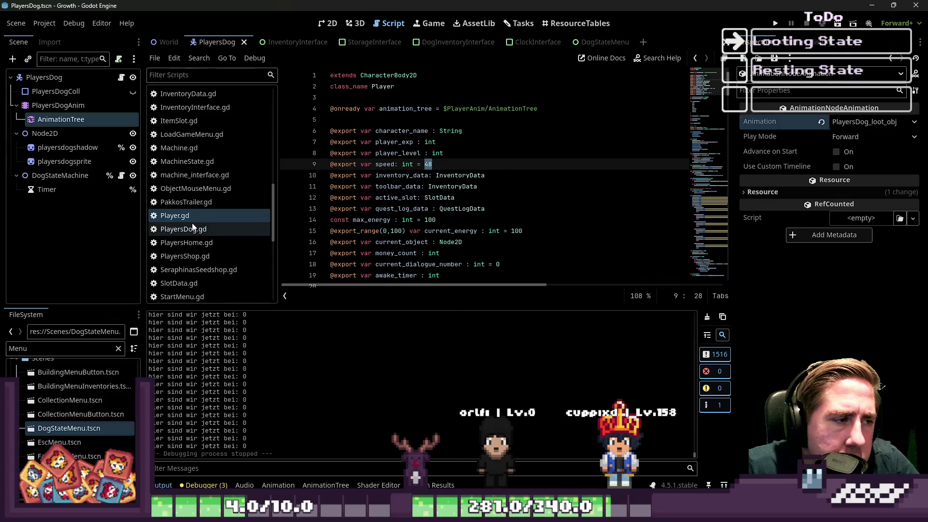
{"action": "left_click", "coordinate": [193, 229]}
{"action": "scroll", "coordinate": [399, 188], "scroll_direction": "up", "scroll_amount": 12}
{"action": "scroll", "coordinate": [400, 189], "scroll_direction": "down", "scroll_amount": 3}
{"action": "left_click", "coordinate": [469, 177]}
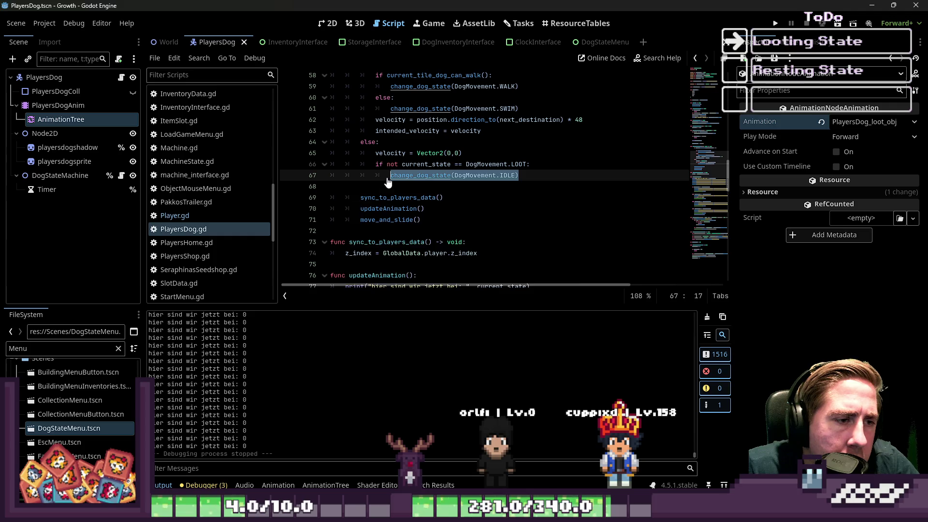
{"action": "key", "text": "ctrl+shift+f"}
Step: Search the project for change_dog_state(DogMovement.IDLE) and select change_dog_state in the line 67 match
{"action": "left_click", "coordinate": [463, 311]}
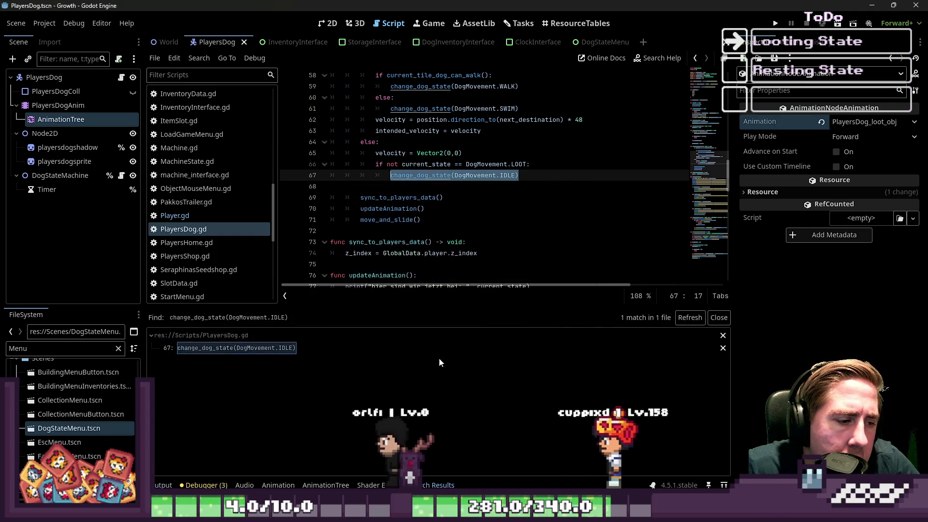
{"action": "left_click", "coordinate": [279, 349]}
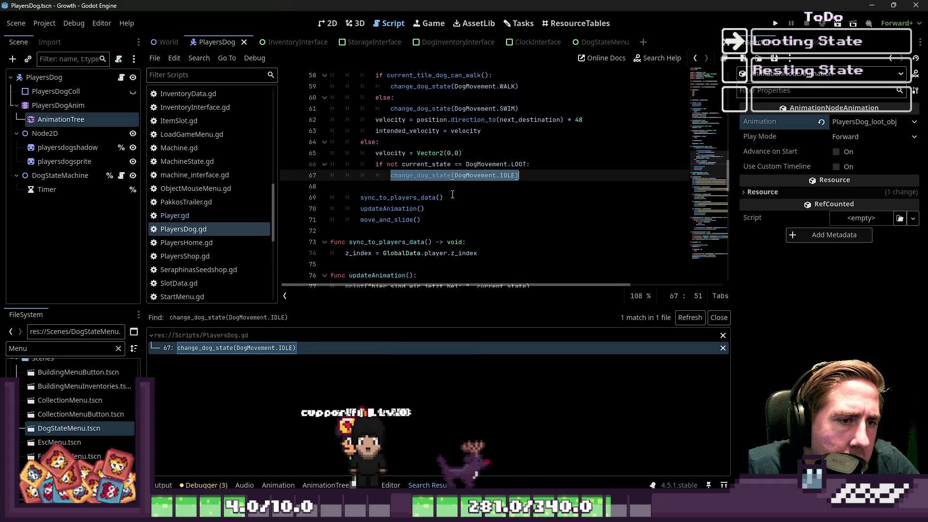
{"action": "double_click", "coordinate": [427, 176]}
Step: Search for DogMovement.IDLE and visit its matches on lines 83, 45 and 67
{"action": "key", "text": "ctrl+shift+f"}
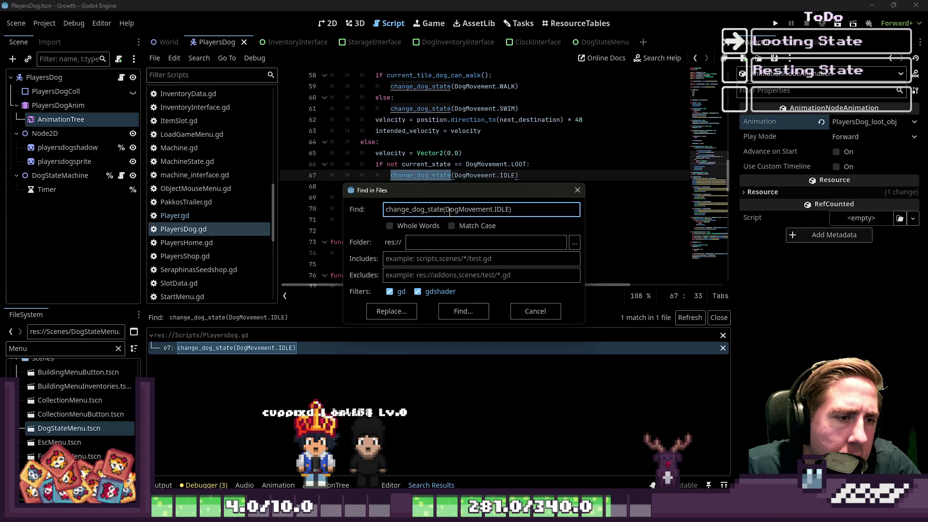
{"action": "key", "text": "Return"}
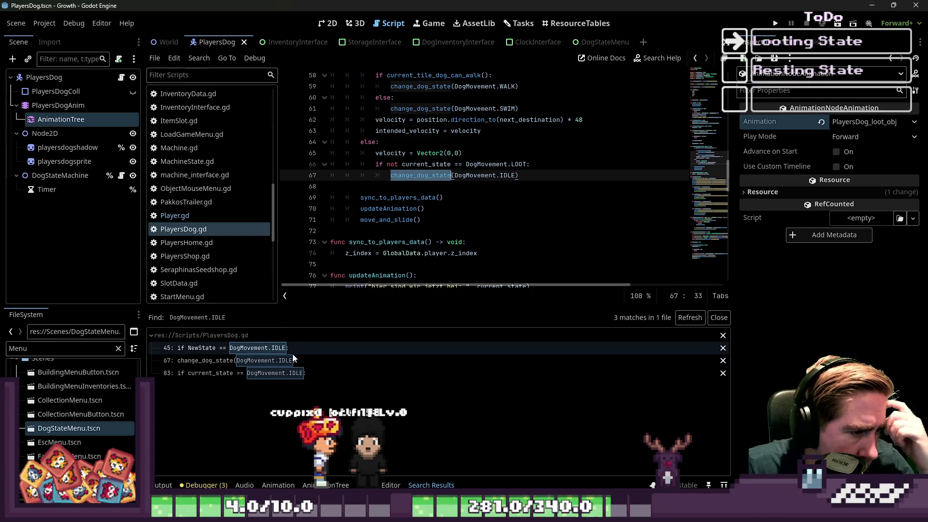
{"action": "left_click", "coordinate": [244, 371]}
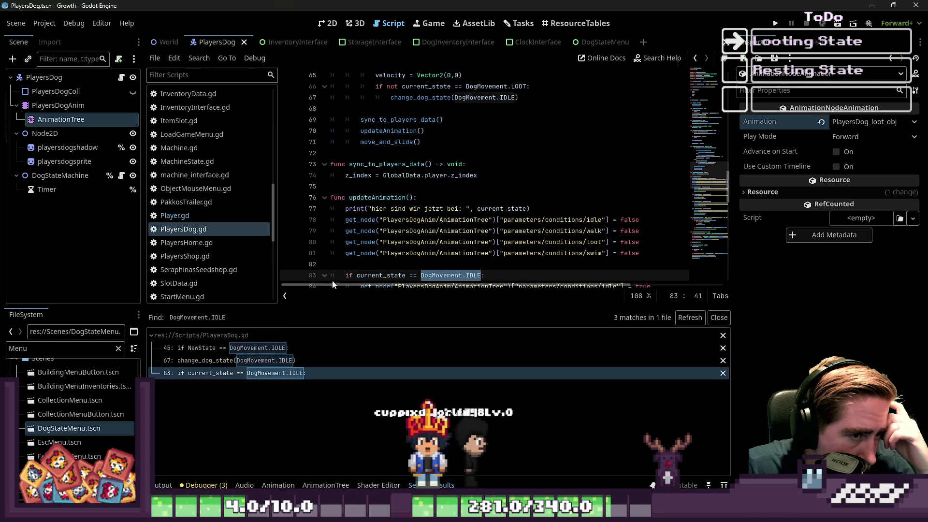
{"action": "left_click", "coordinate": [259, 347]}
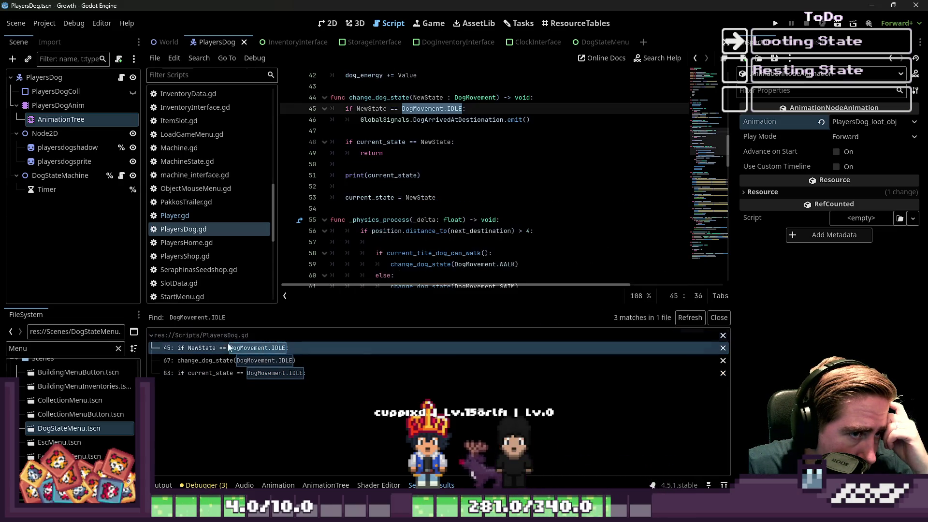
{"action": "left_click", "coordinate": [217, 359]}
Step: Look over the LOOT check on line 66 and select that whole line
{"action": "scroll", "coordinate": [408, 209], "scroll_direction": "down", "scroll_amount": 3}
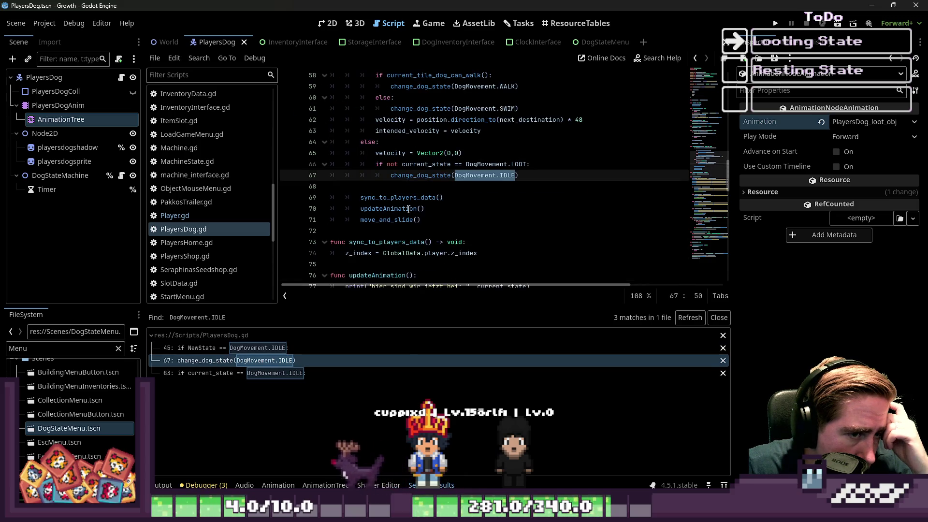
{"action": "mouse_move", "coordinate": [408, 209]}
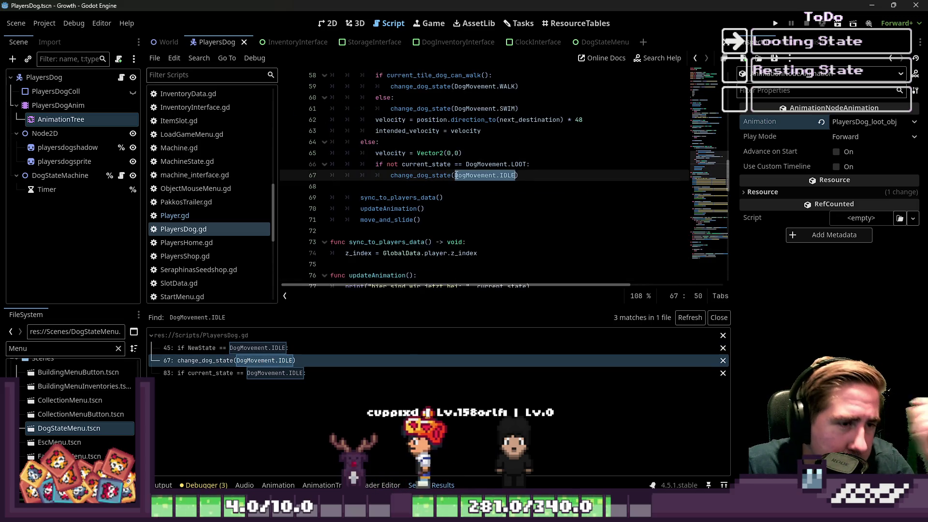
{"action": "left_click", "coordinate": [519, 164]}
{"action": "scroll", "coordinate": [499, 169], "scroll_direction": "up", "scroll_amount": 2}
{"action": "mouse_move", "coordinate": [498, 169]}
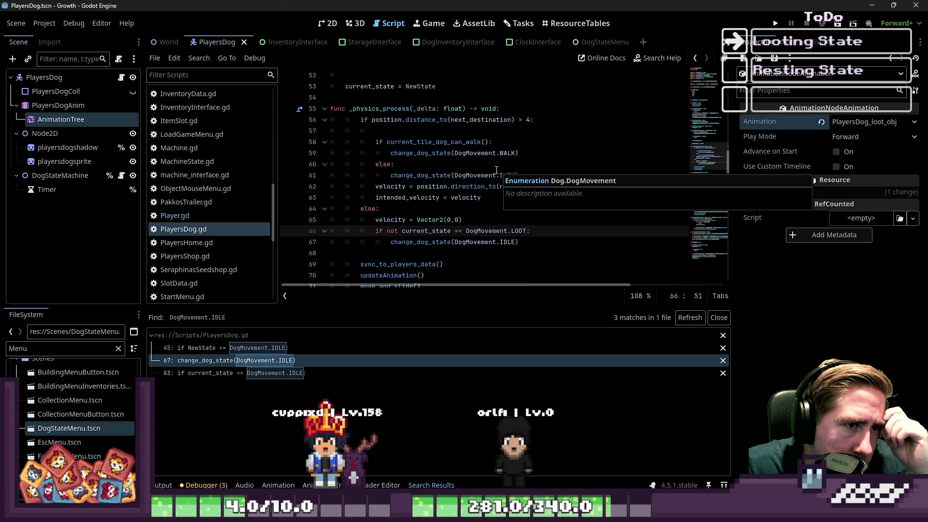
{"action": "scroll", "coordinate": [496, 170], "scroll_direction": "down", "scroll_amount": 1}
{"action": "left_click", "coordinate": [304, 198]}
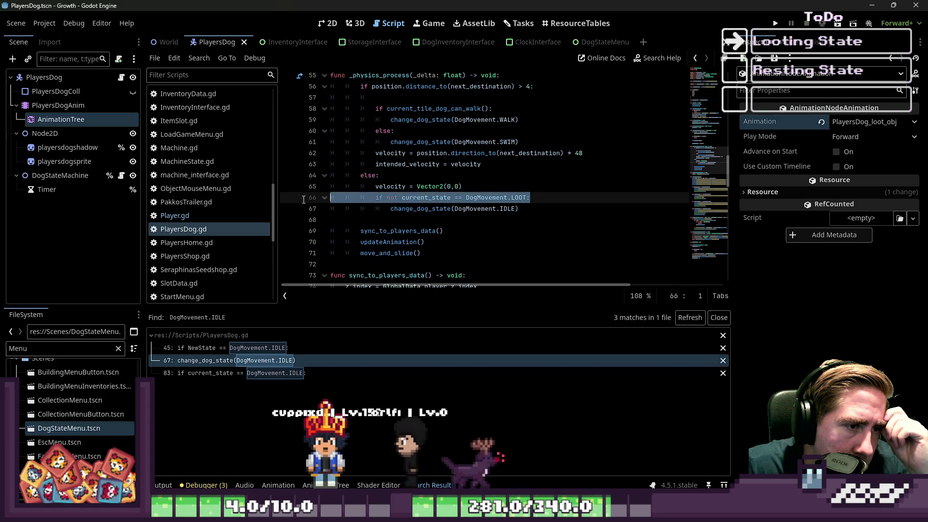
Step: Delete the not-LOOT check, comment out the IDLE state call with Ctrl+K, and run the project
{"action": "key", "text": "Delete"}
{"action": "key", "text": "shift+Tab"}
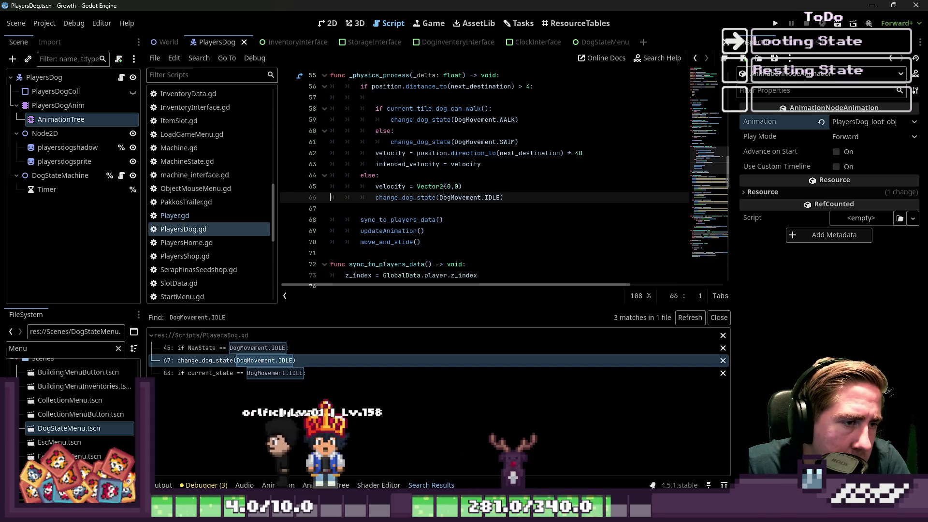
{"action": "key", "text": "ctrl+k"}
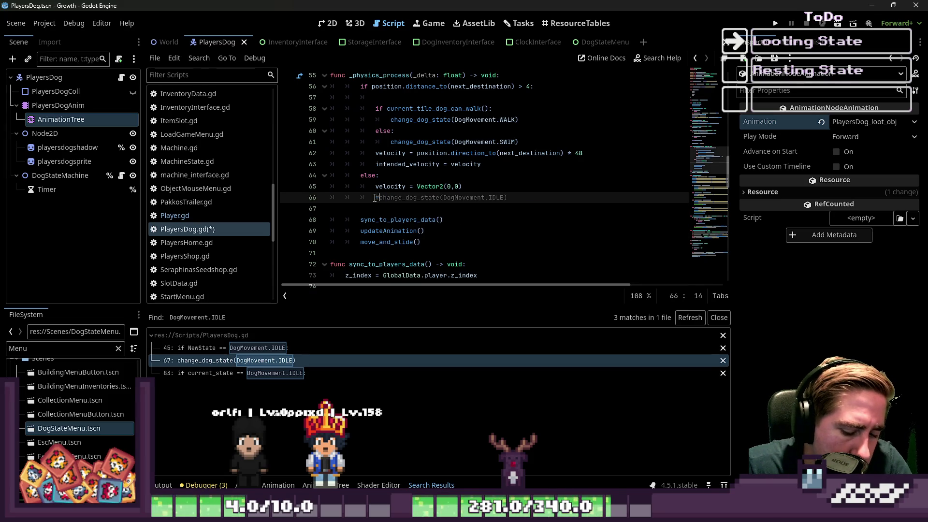
{"action": "left_click", "coordinate": [481, 180]}
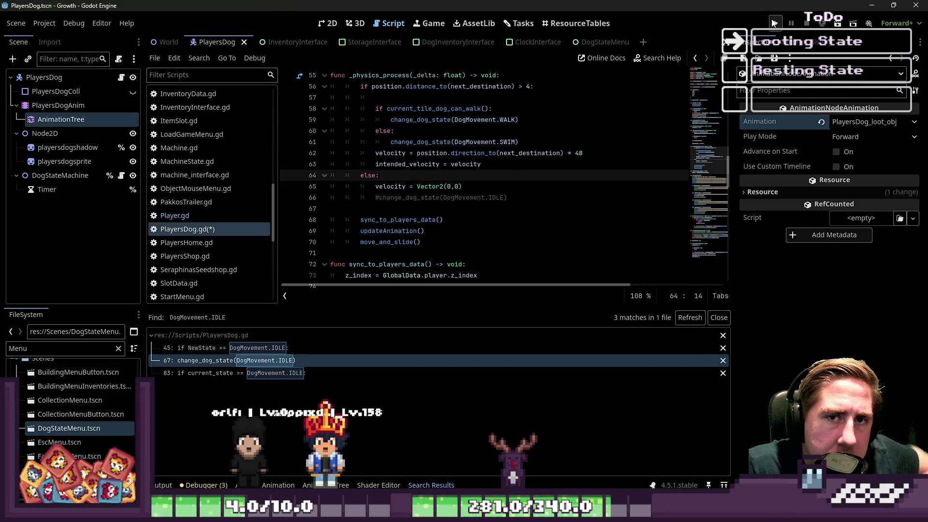
{"action": "left_click", "coordinate": [774, 23]}
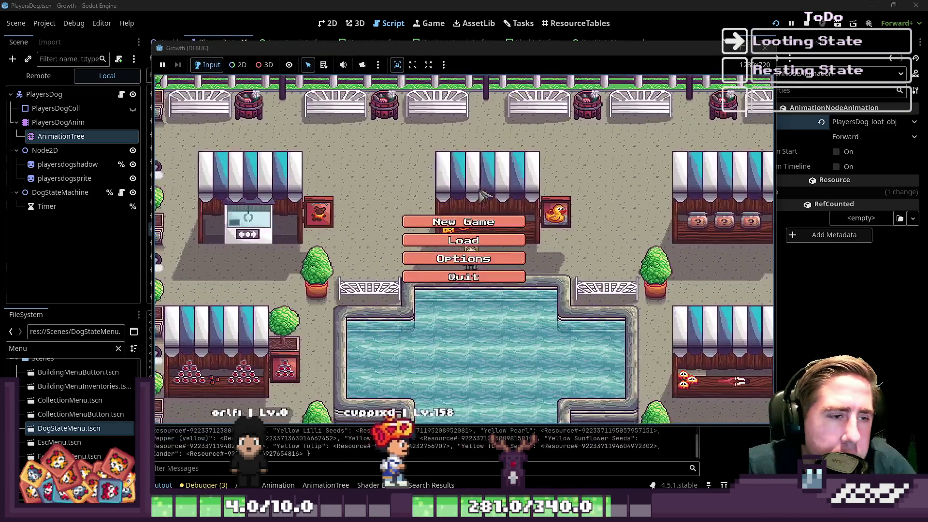
Step: Start a new game, go back to the menu, and load a saved game into the forest
{"action": "left_click", "coordinate": [473, 220]}
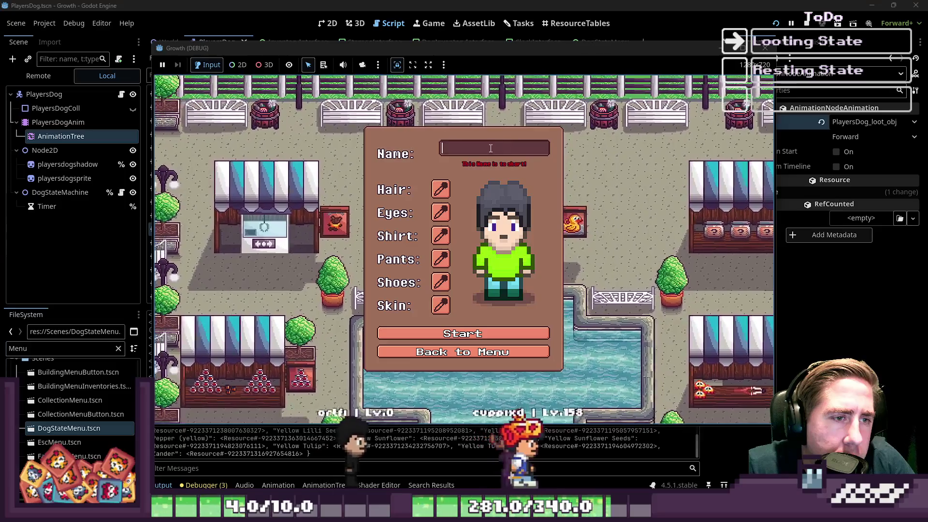
{"action": "left_click", "coordinate": [463, 352]}
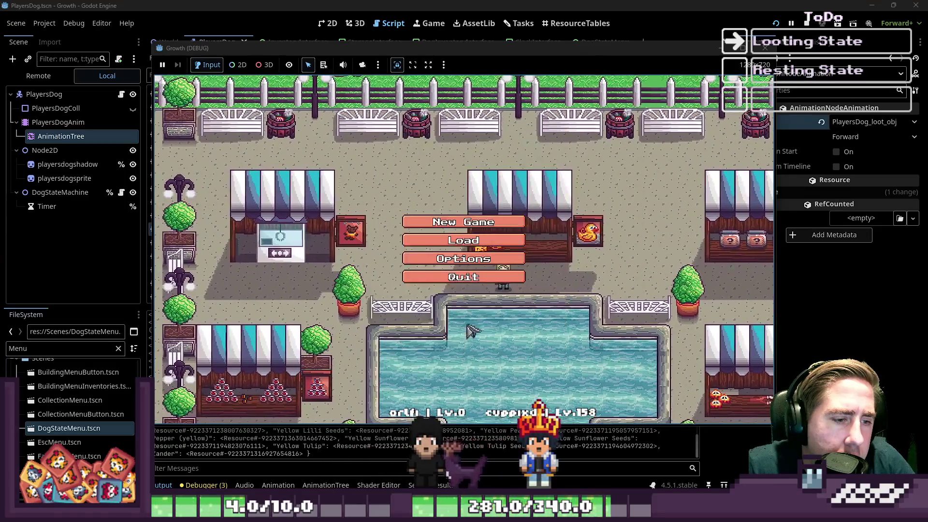
{"action": "left_click", "coordinate": [502, 240]}
{"action": "left_click", "coordinate": [506, 242]}
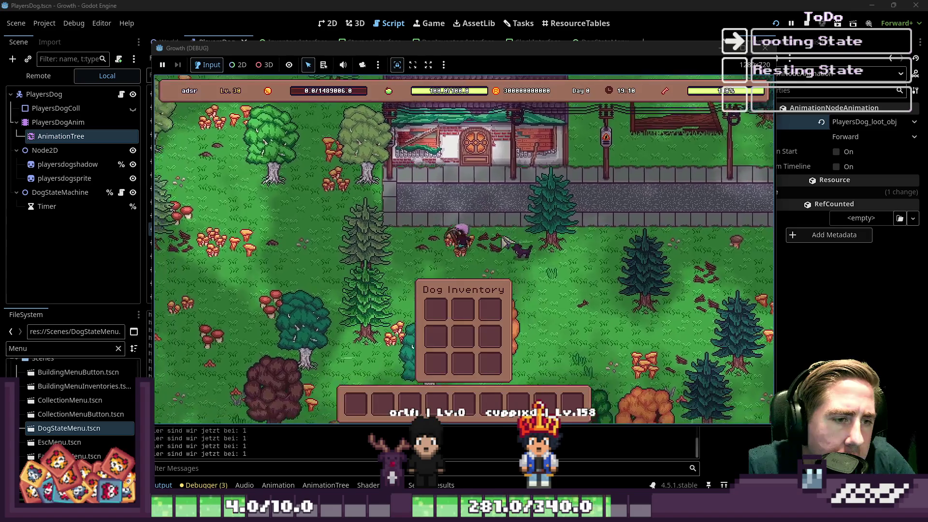
Step: Walk the player through the forest near the dog with WASD, then stop the game with F8
{"action": "key", "text": "a"}
{"action": "key", "text": "s"}
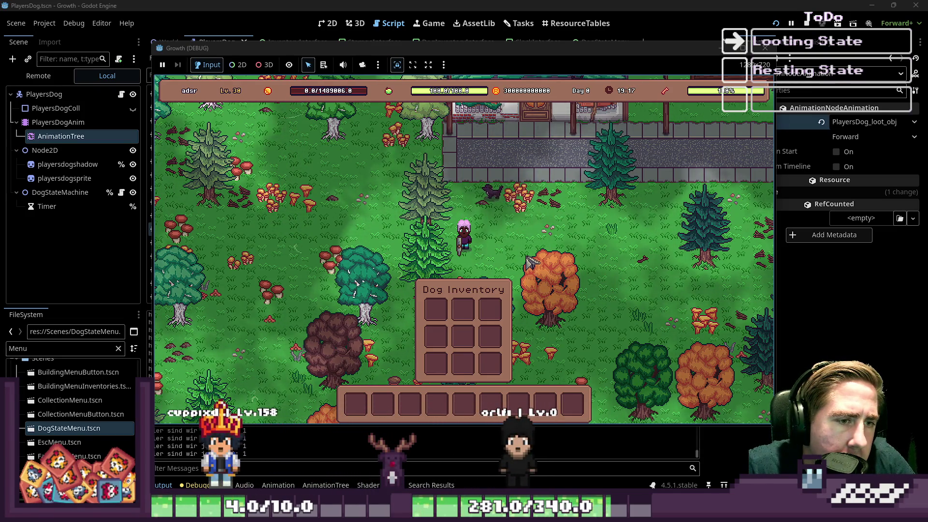
{"action": "key", "text": "a"}
{"action": "key", "text": "s"}
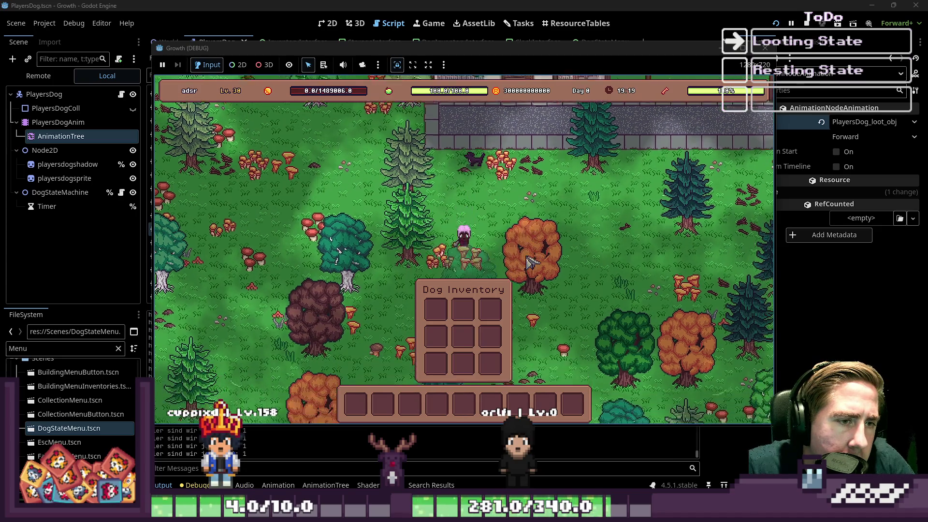
{"action": "key", "text": "w"}
{"action": "key", "text": "a"}
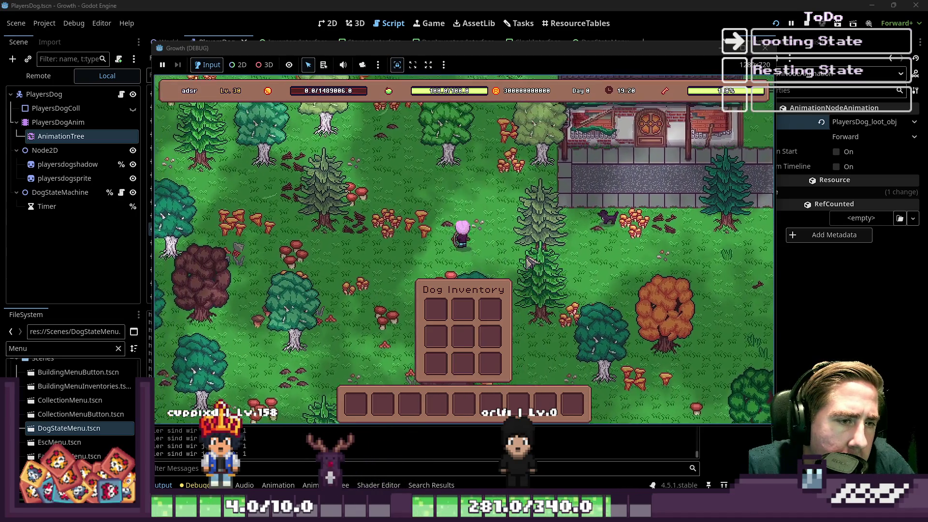
{"action": "key", "text": "w"}
{"action": "key", "text": "a"}
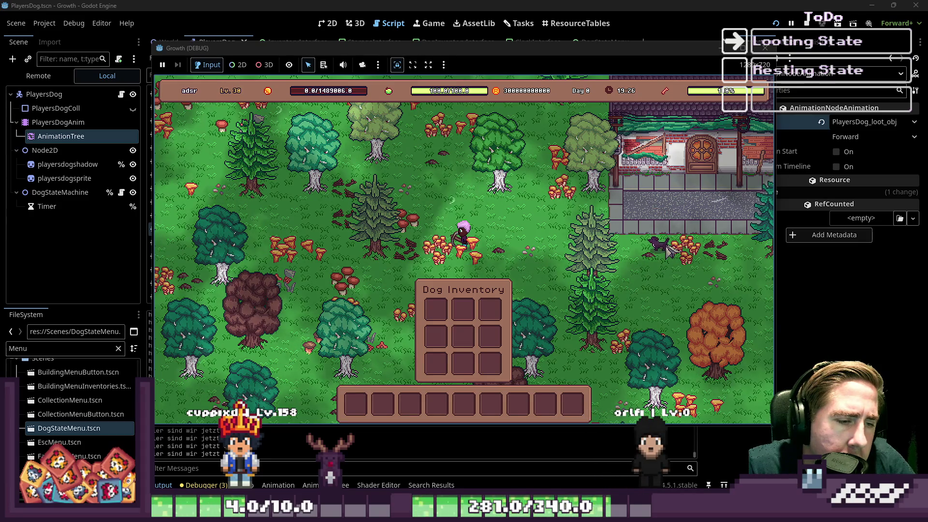
{"action": "key", "text": "F8"}
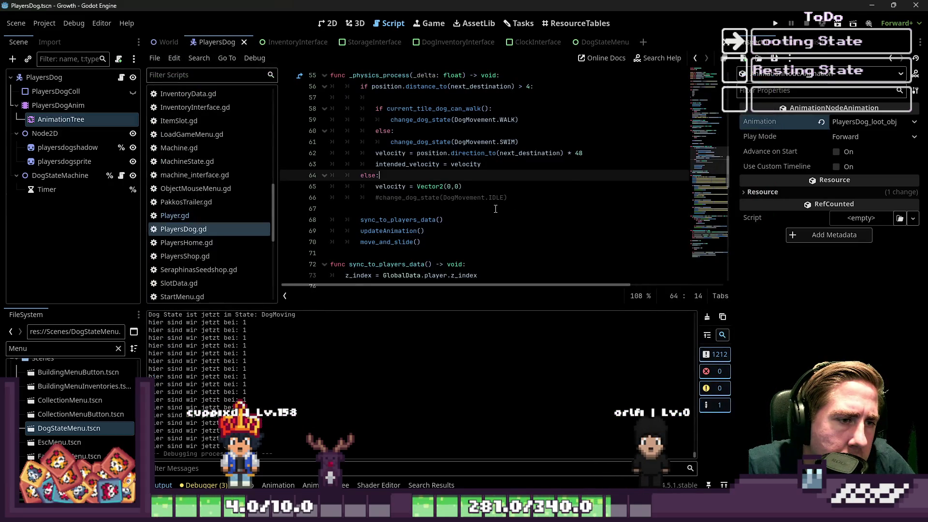
Step: Uncomment the change_dog_state(DogMovement.IDLE) line and move to the line 45 check
{"action": "left_click", "coordinate": [377, 199]}
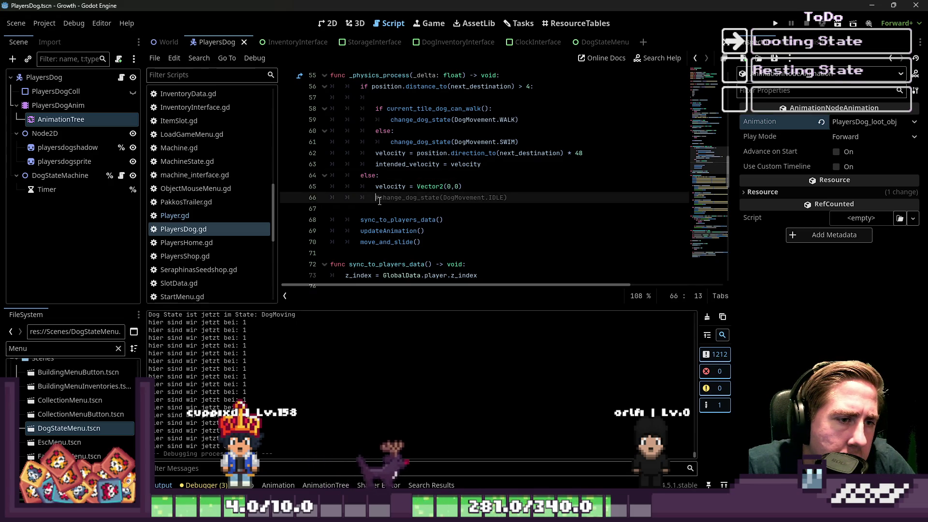
{"action": "key", "text": "BackSpace"}
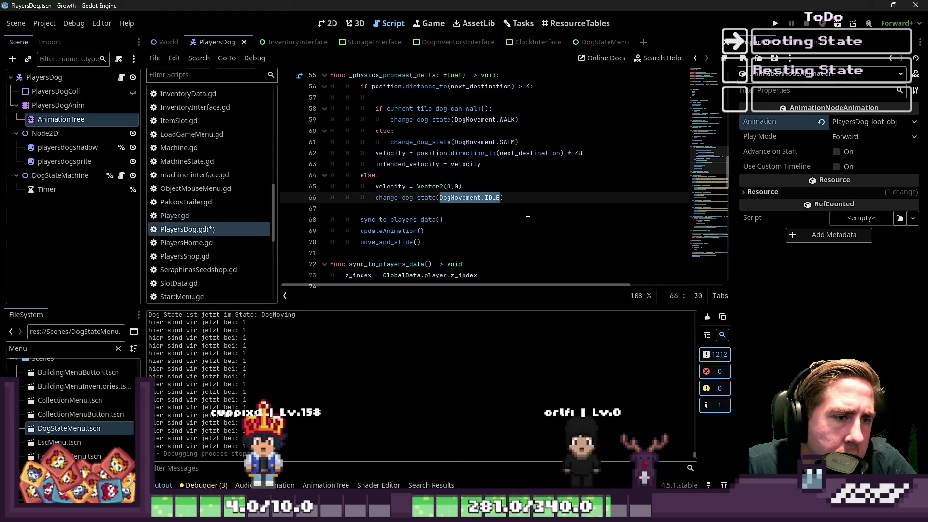
{"action": "scroll", "coordinate": [527, 213], "scroll_direction": "up", "scroll_amount": 10}
{"action": "scroll", "coordinate": [528, 213], "scroll_direction": "down", "scroll_amount": 3}
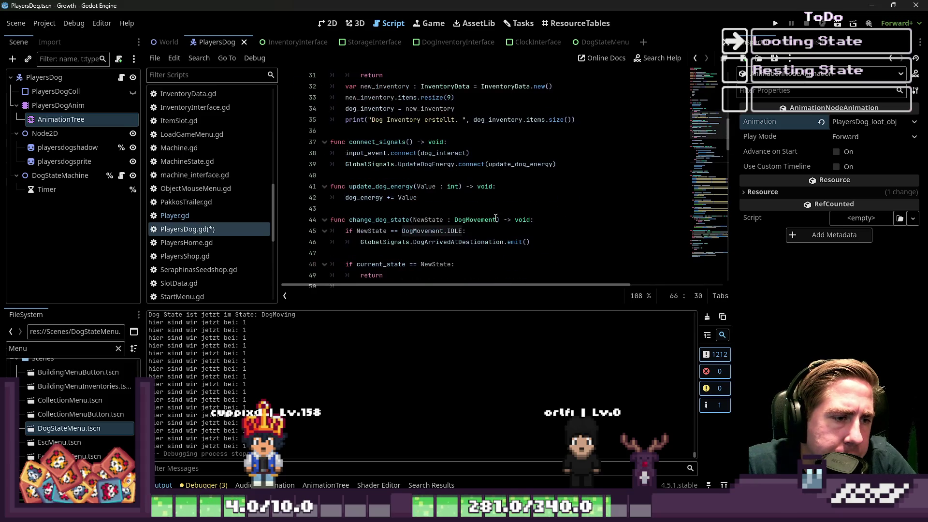
{"action": "left_click", "coordinate": [464, 230]}
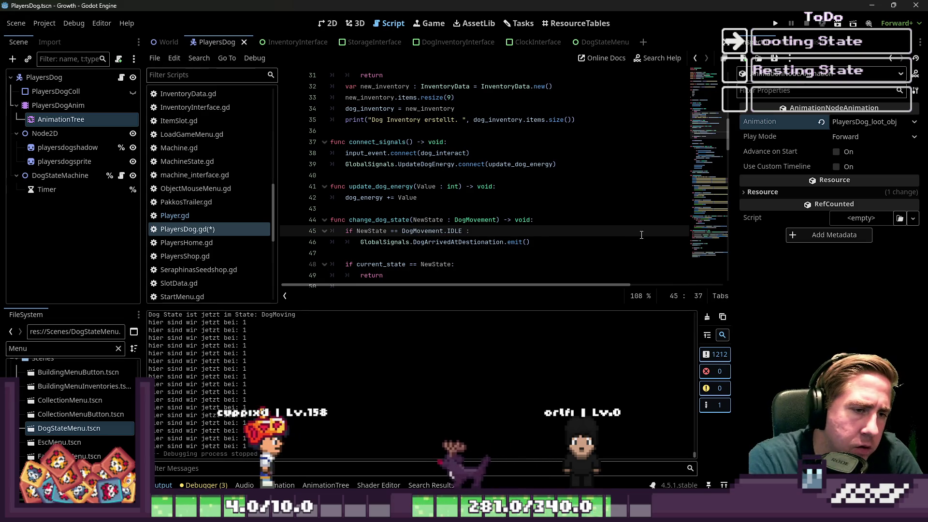
Step: Change line 45 to 'if NewState == DogMovement.IDLE || NewState == DogMovement.LOOT:' and save
{"action": "type", "text": "NewState == DogMovement.IDLE"}
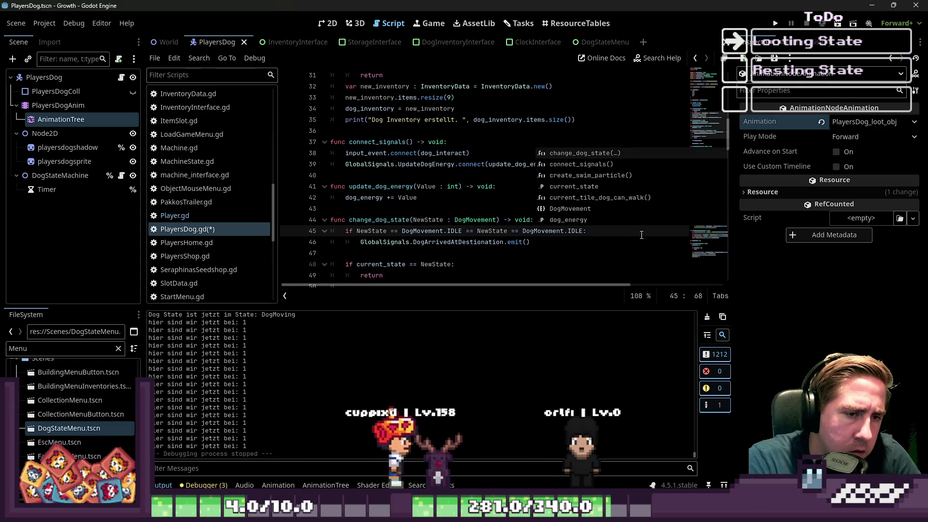
{"action": "key", "text": "ctrl+shift+Left"}
{"action": "type", "text": "LOOT"}
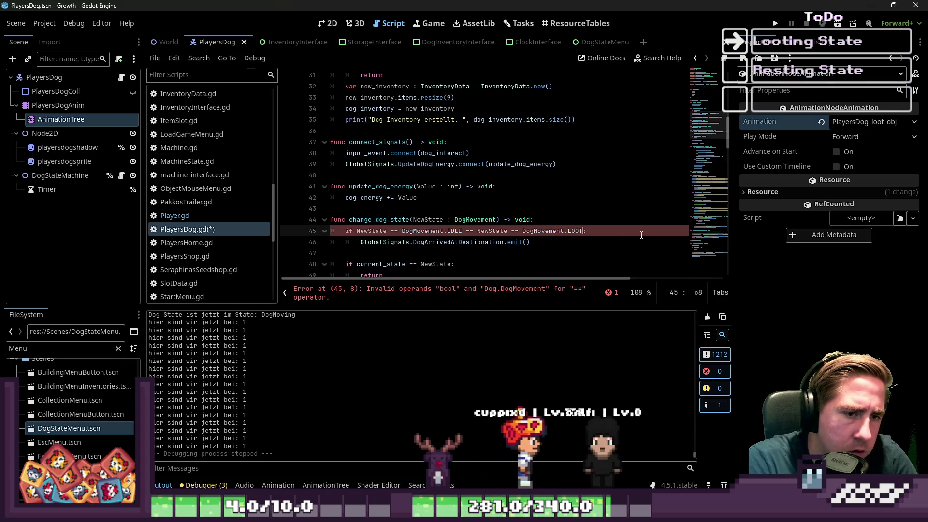
{"action": "left_click", "coordinate": [596, 159]}
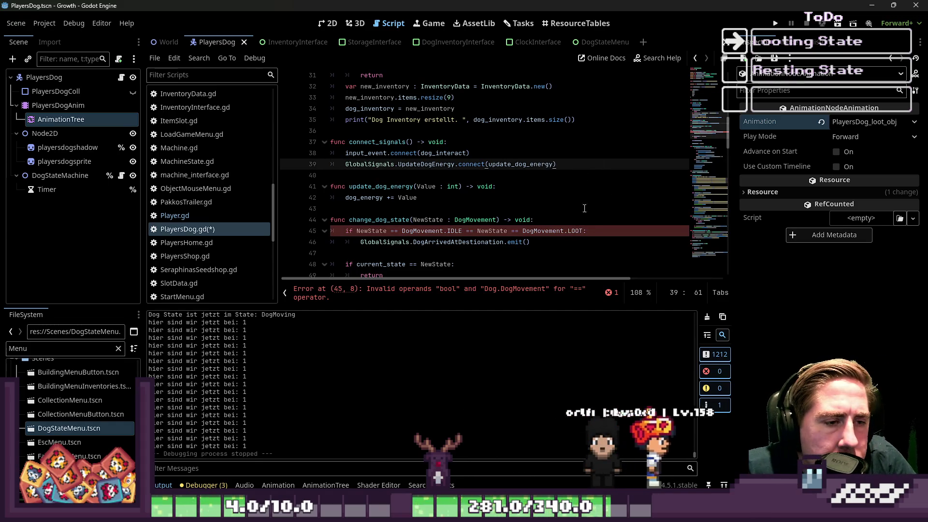
{"action": "scroll", "coordinate": [555, 169], "scroll_direction": "down", "scroll_amount": 2}
{"action": "left_click", "coordinate": [548, 175]}
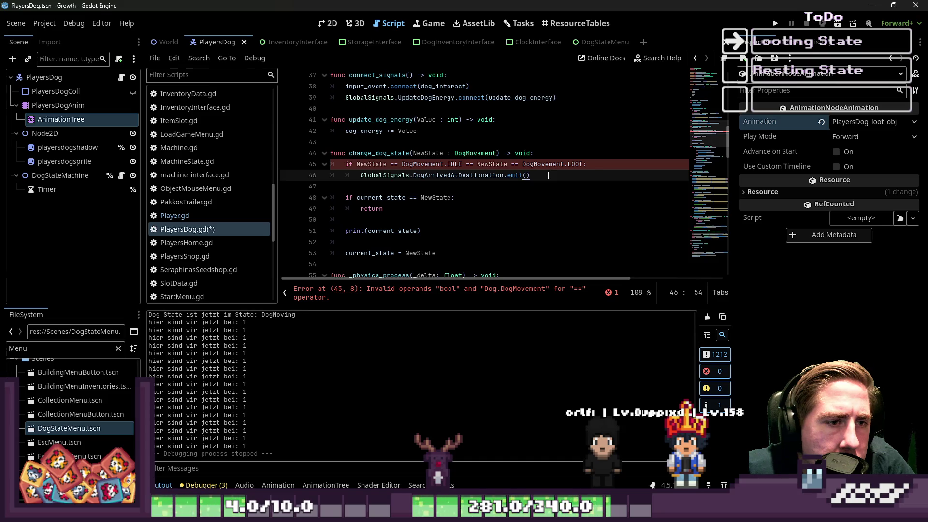
{"action": "left_click", "coordinate": [466, 164]}
{"action": "type", "text": "||"}
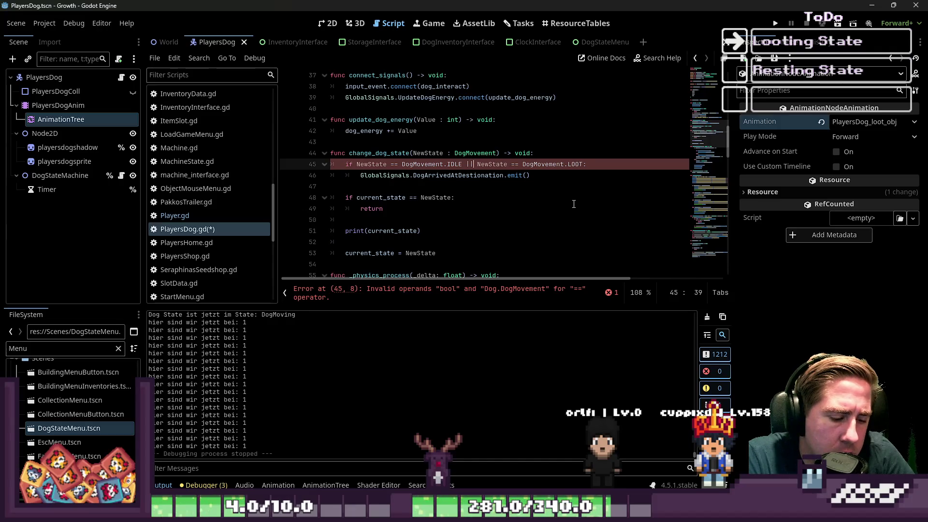
{"action": "left_click", "coordinate": [565, 199]}
{"action": "key", "text": "ctrl+s"}
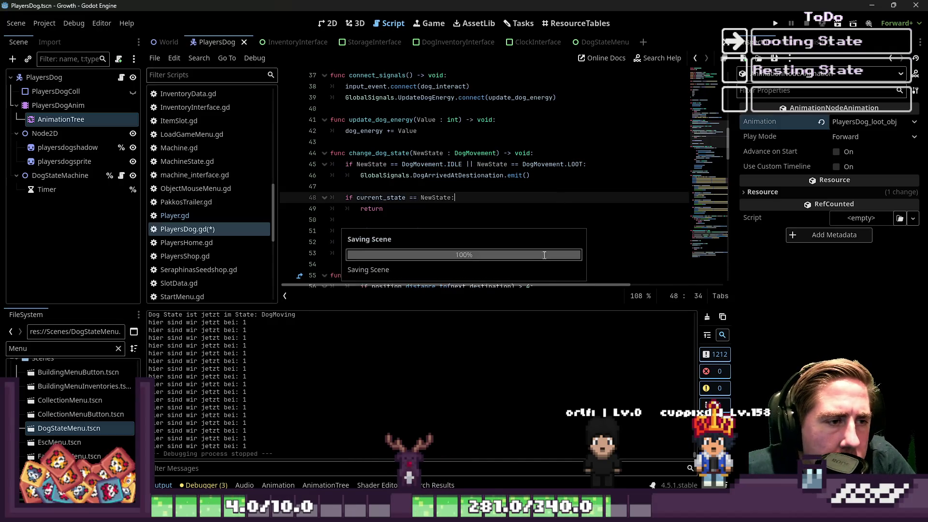
Step: Open Player.gd from the script list and launch the game for testing
{"action": "left_click", "coordinate": [444, 186]}
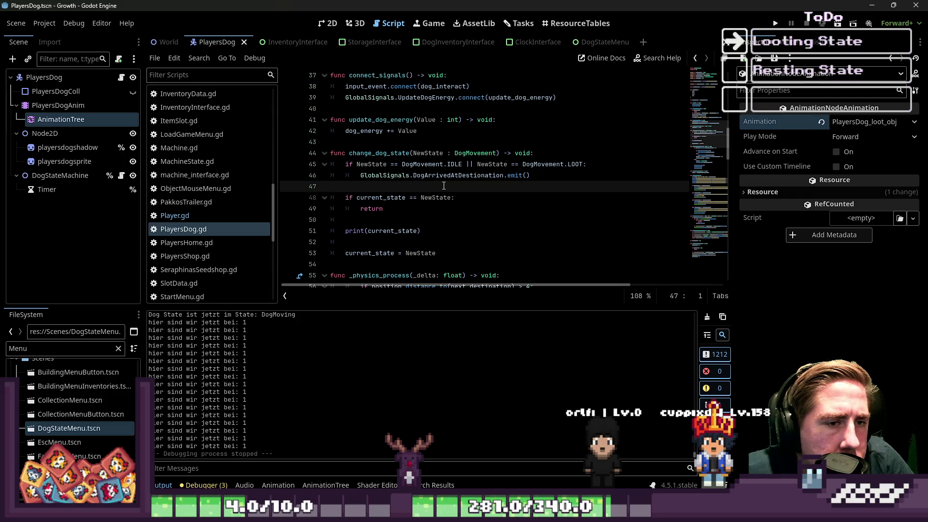
{"action": "left_click", "coordinate": [478, 174]}
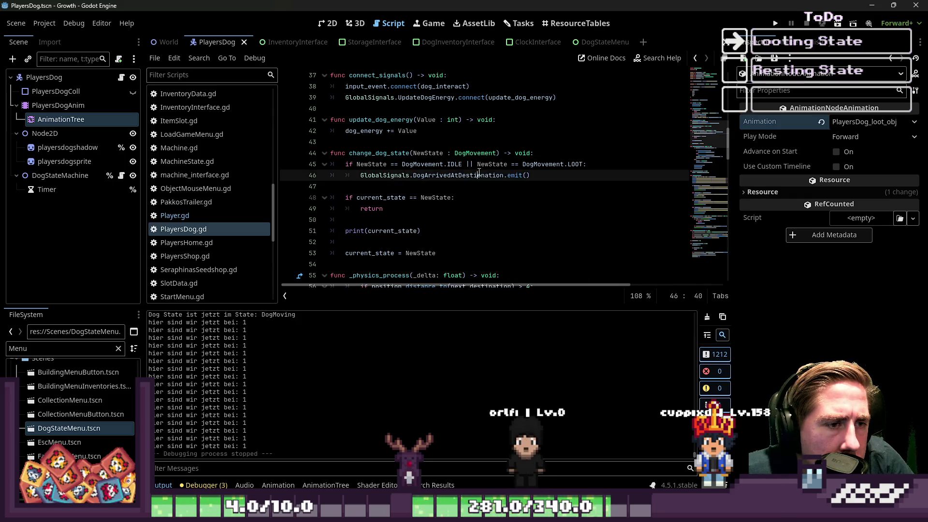
{"action": "left_click", "coordinate": [183, 220]}
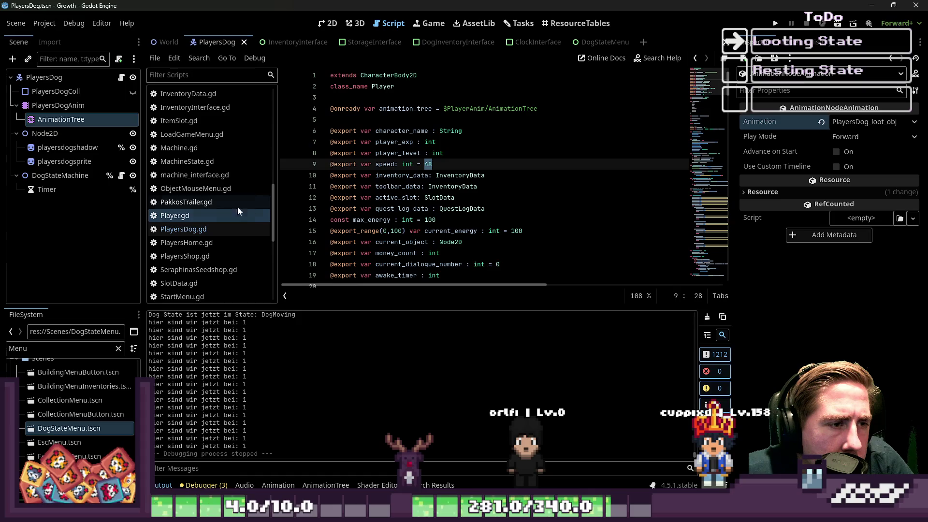
{"action": "left_click", "coordinate": [775, 23]}
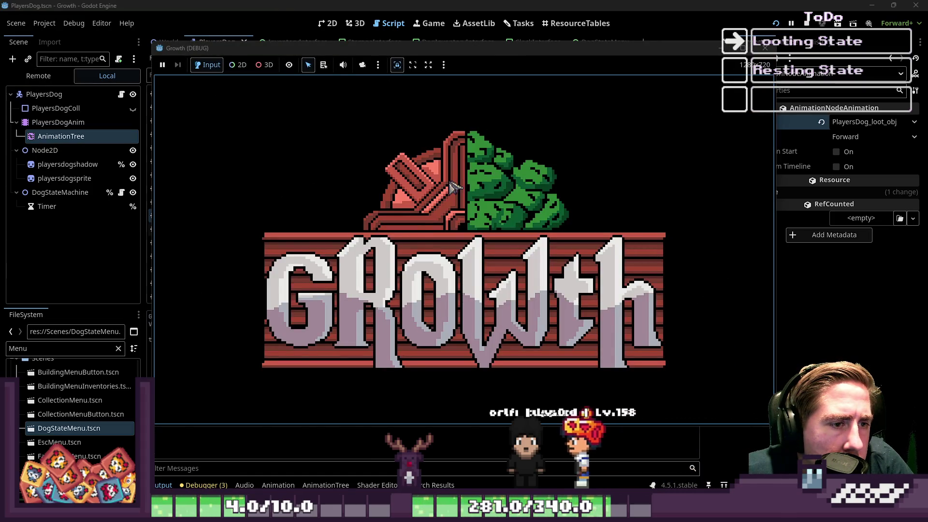
Step: Start a new game with a test character, have the dog loot a stack of 5, then stop the game
{"action": "left_click", "coordinate": [459, 221]}
{"action": "type", "text": "asd"}
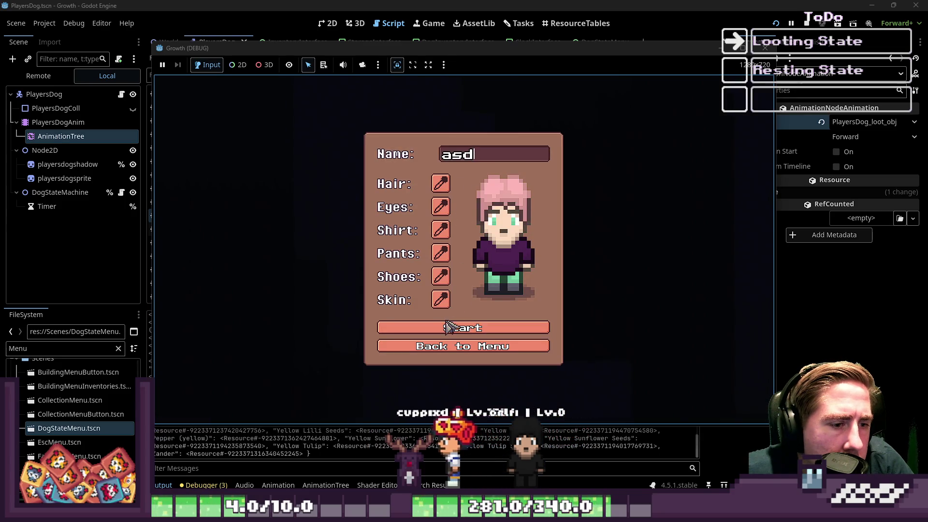
{"action": "left_click", "coordinate": [452, 332]}
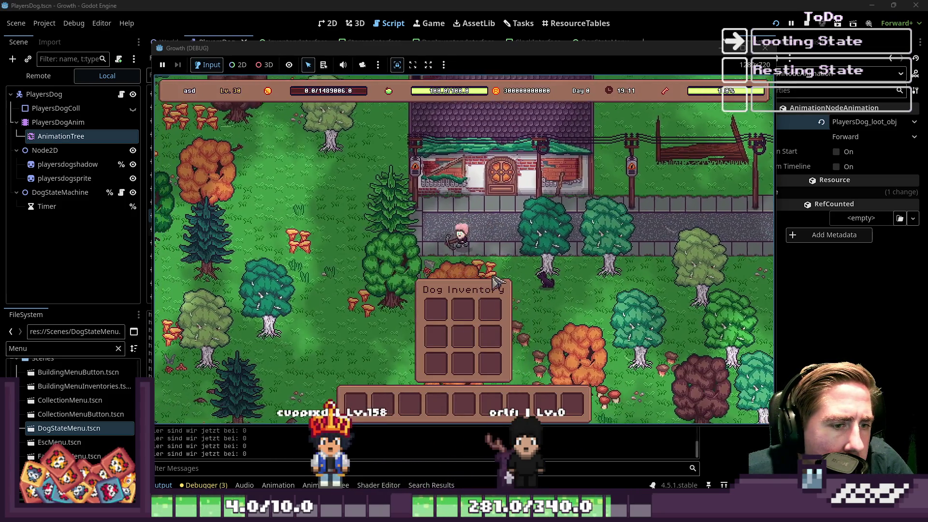
{"action": "left_click", "coordinate": [548, 220]}
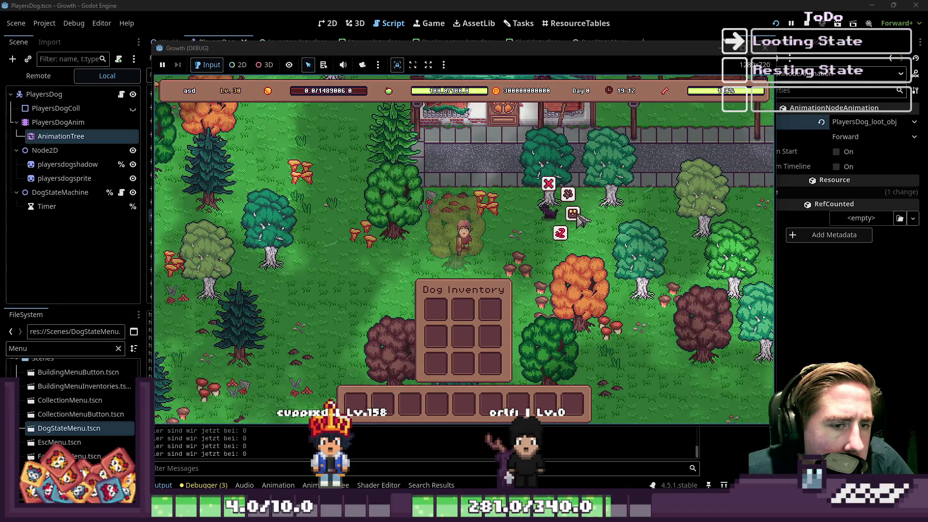
{"action": "left_click", "coordinate": [575, 214]}
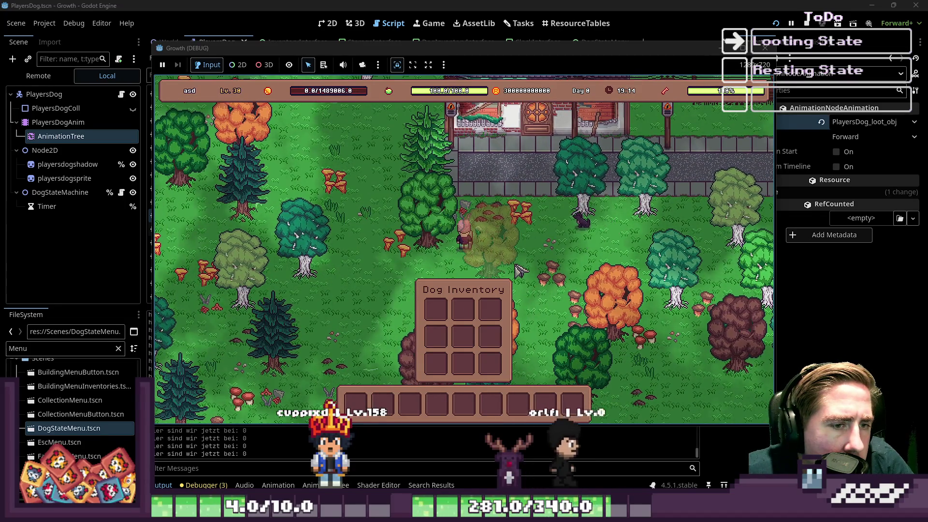
{"action": "key", "text": "a"}
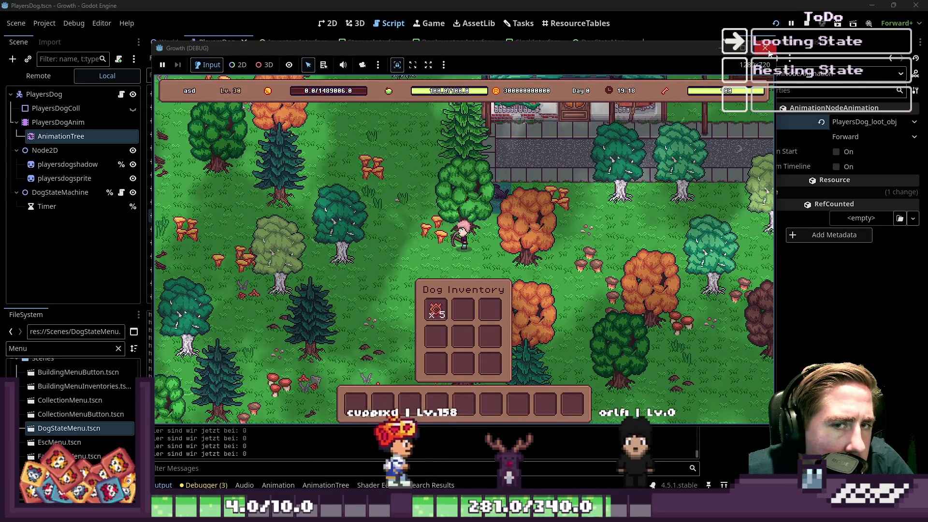
{"action": "key", "text": "F8"}
{"action": "scroll", "coordinate": [459, 191], "scroll_direction": "down", "scroll_amount": 20}
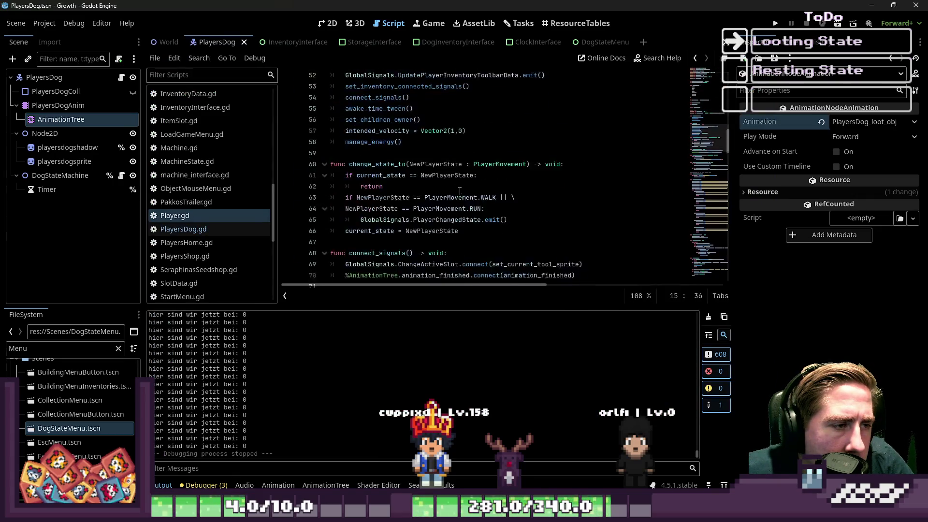
Step: In PlayersDog.gd, insert 'if not current_state == DogMovement.LOOT:' above the IDLE state call
{"action": "left_click", "coordinate": [206, 229]}
{"action": "scroll", "coordinate": [359, 205], "scroll_direction": "down", "scroll_amount": 5}
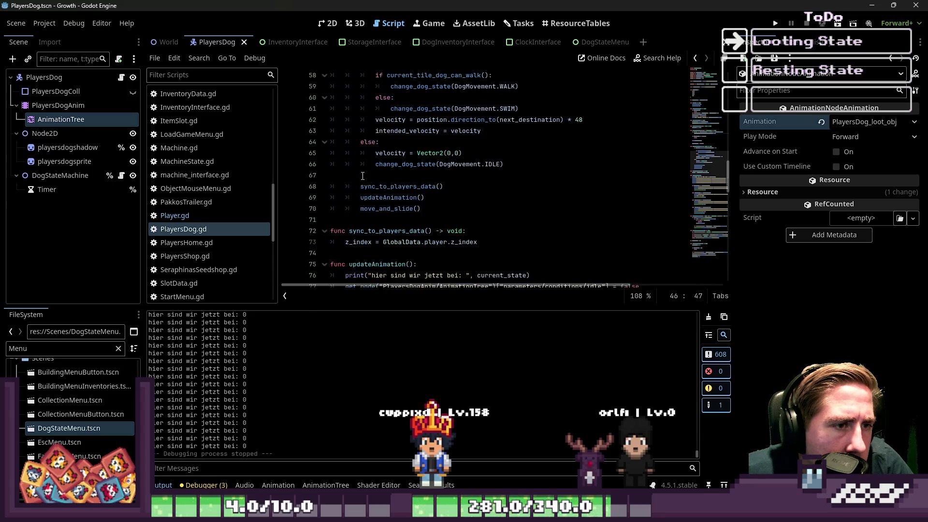
{"action": "left_click", "coordinate": [354, 163]}
{"action": "scroll", "coordinate": [363, 181], "scroll_direction": "up", "scroll_amount": 2}
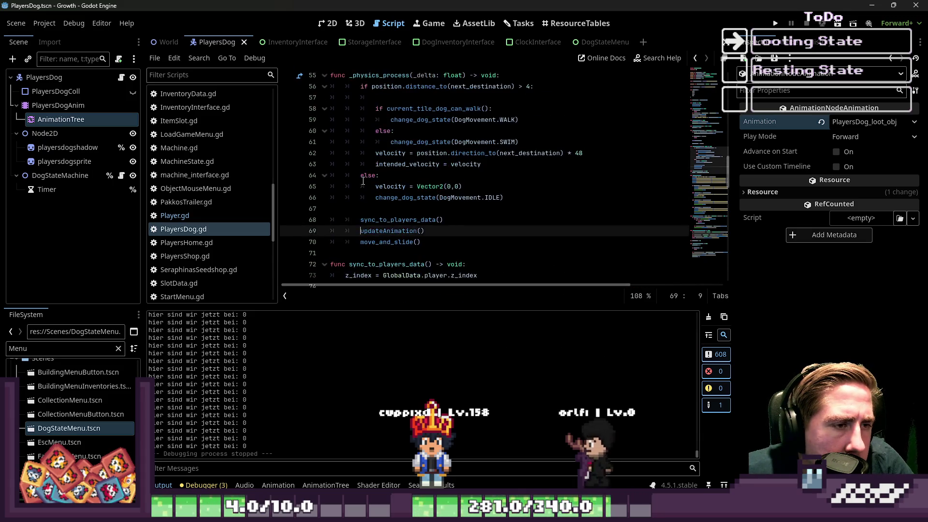
{"action": "left_click", "coordinate": [370, 197]}
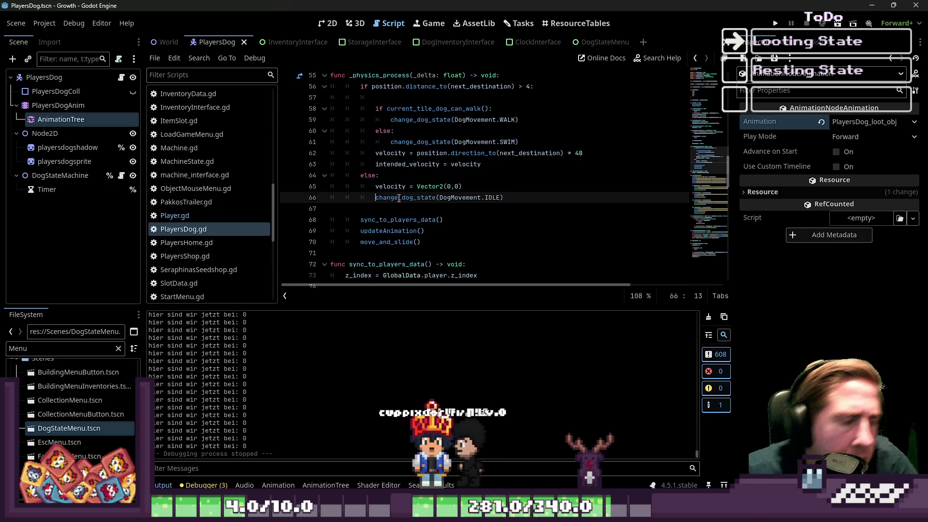
{"action": "key", "text": "Return"}
{"action": "key", "text": "Up"}
{"action": "type", "text": "ui"}
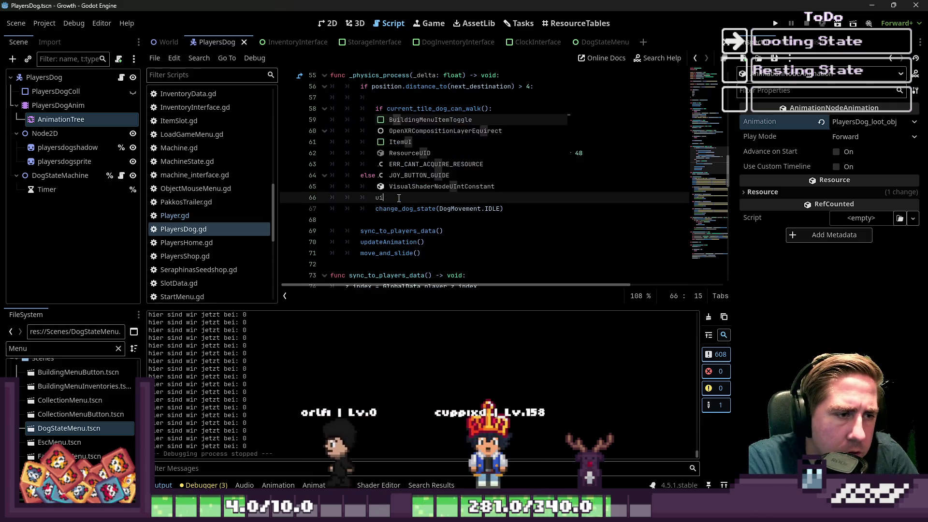
{"action": "key", "text": "BackSpace"}
{"action": "key", "text": "BackSpace"}
{"action": "type", "text": "if not current_state =="}
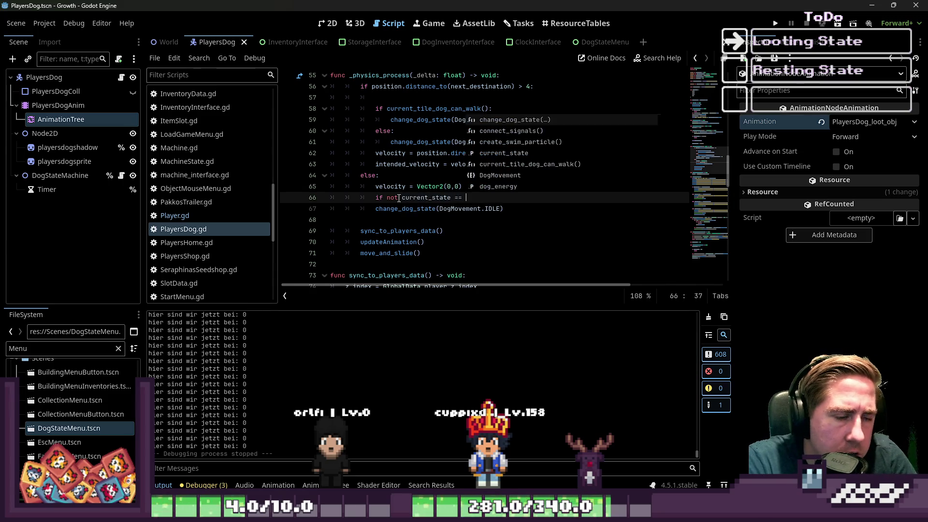
{"action": "type", "text": " DogMovement."}
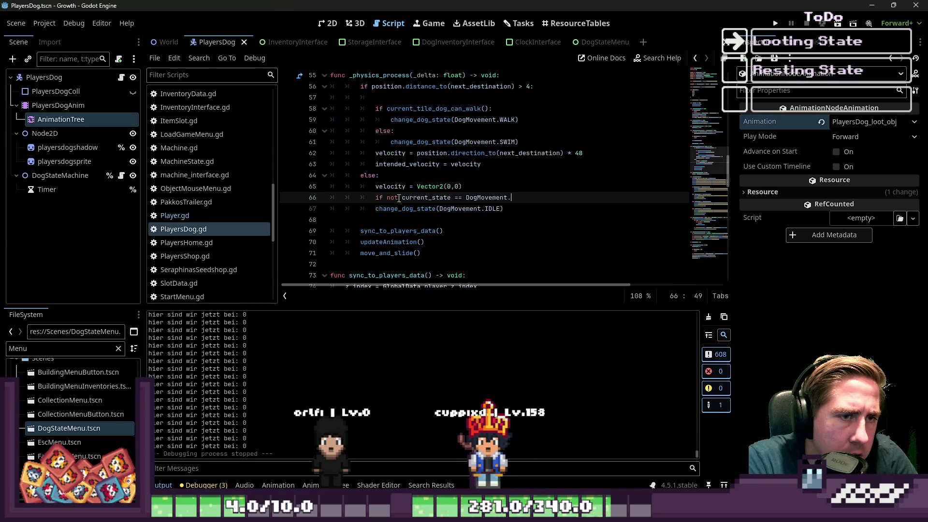
{"action": "type", "text": "LOOT:"}
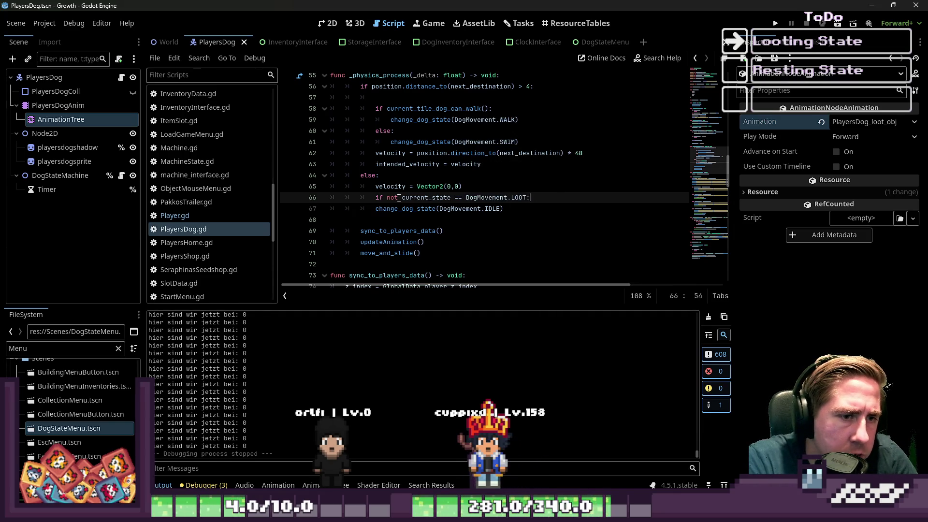
Step: Indent the change_dog_state(DogMovement.IDLE) call under the new check and run the game
{"action": "key", "text": "Down"}
{"action": "key", "text": "Home"}
{"action": "key", "text": "Tab"}
{"action": "left_click", "coordinate": [435, 175]}
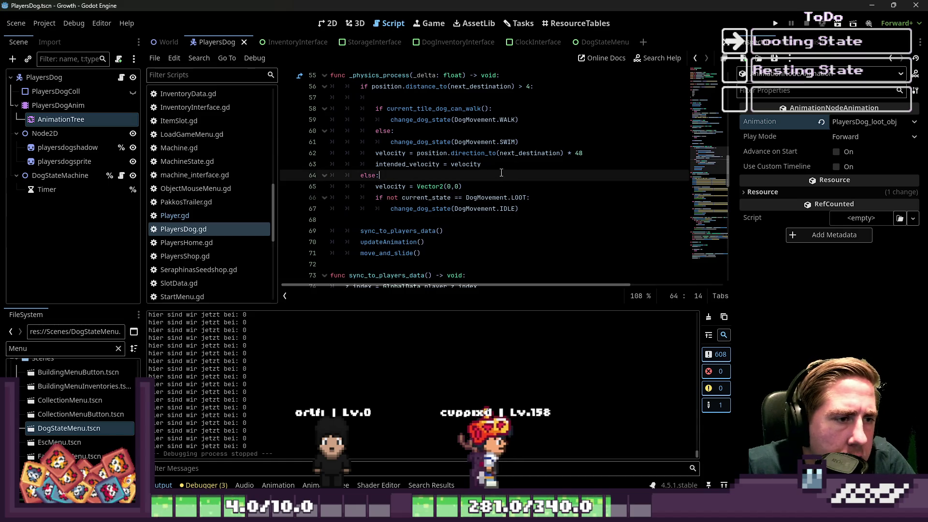
{"action": "left_click", "coordinate": [772, 23]}
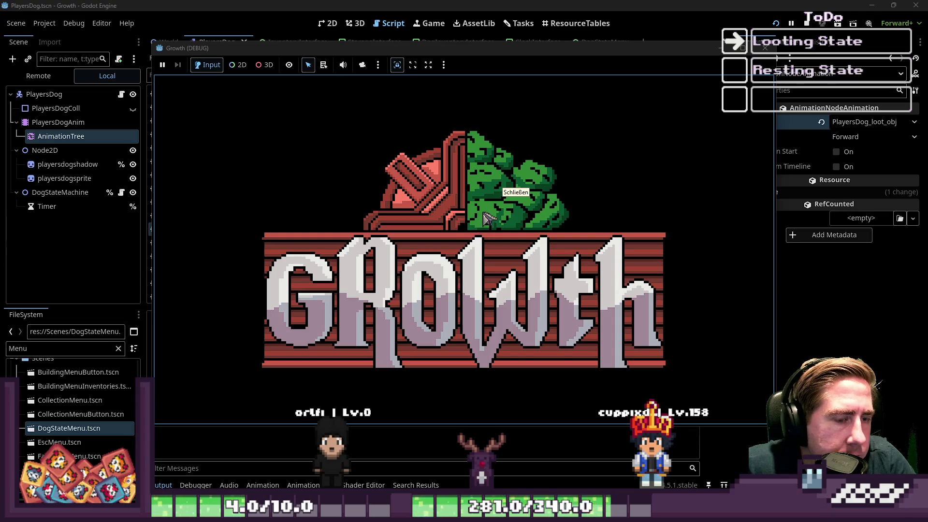
Step: Enter a character name, have the dog loot a stack of 4, walk down-left, then stop the game with F8
{"action": "type", "text": "asdg"}
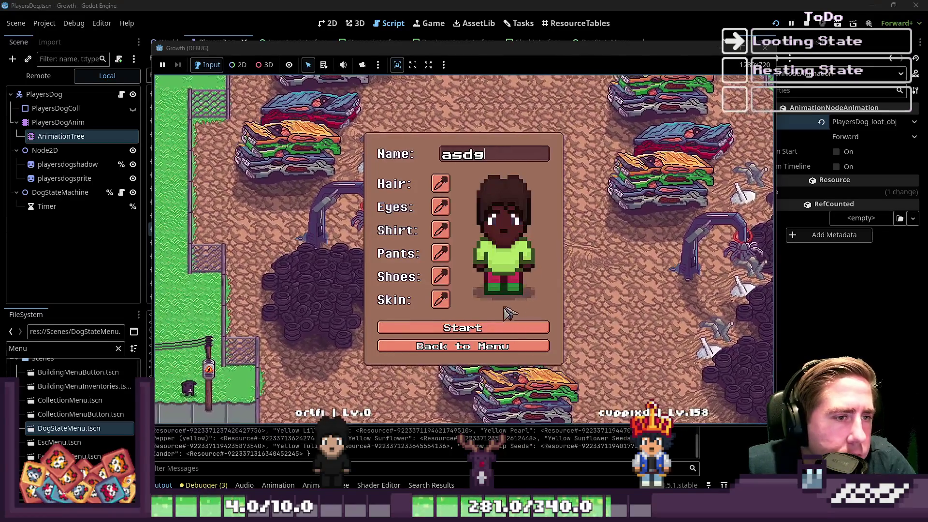
{"action": "left_click", "coordinate": [464, 329]}
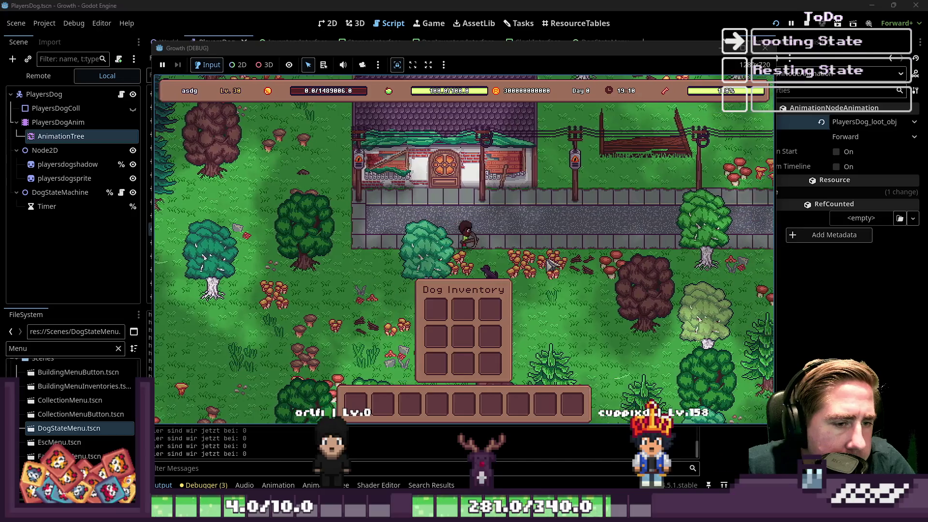
{"action": "left_click", "coordinate": [384, 263]}
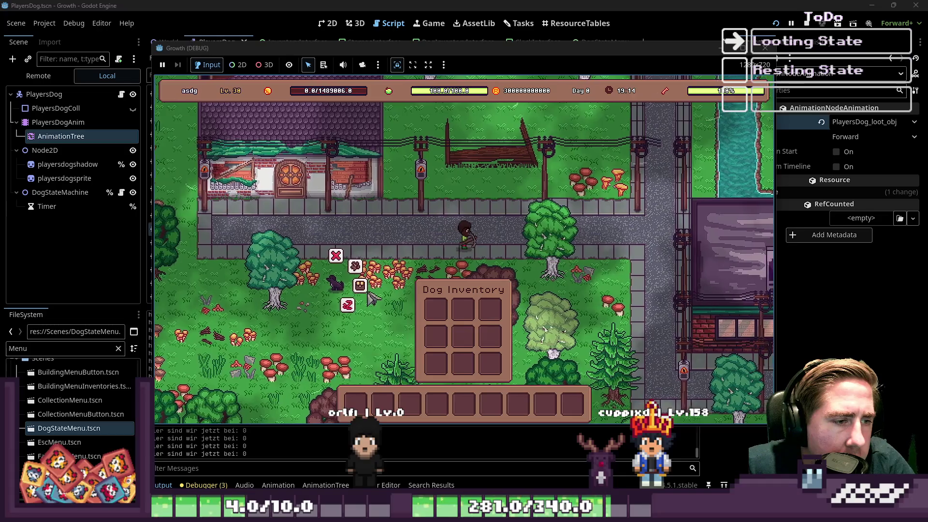
{"action": "left_click", "coordinate": [337, 286]}
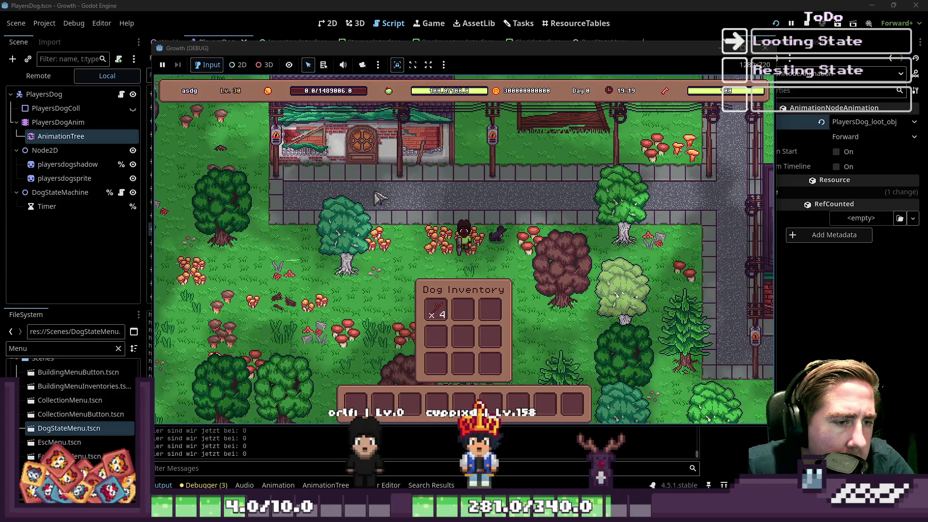
{"action": "key", "text": "s+a"}
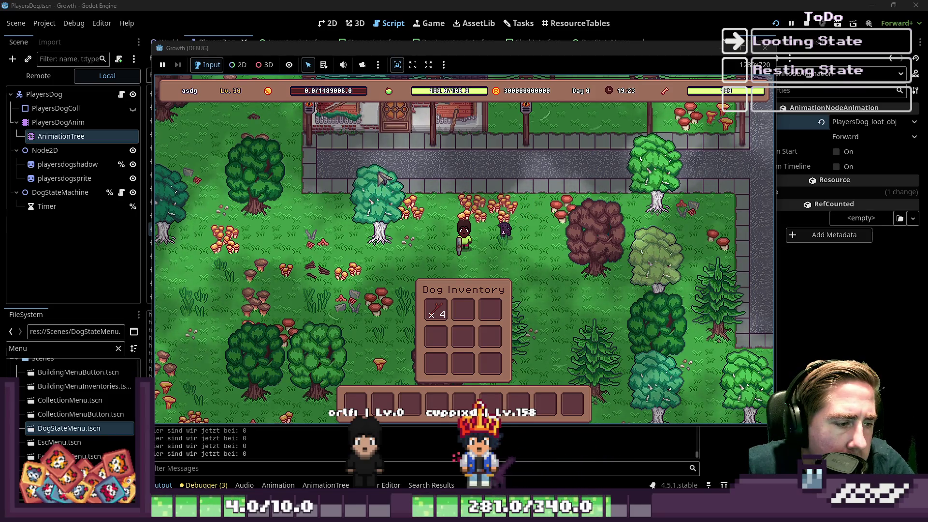
{"action": "key", "text": "F8"}
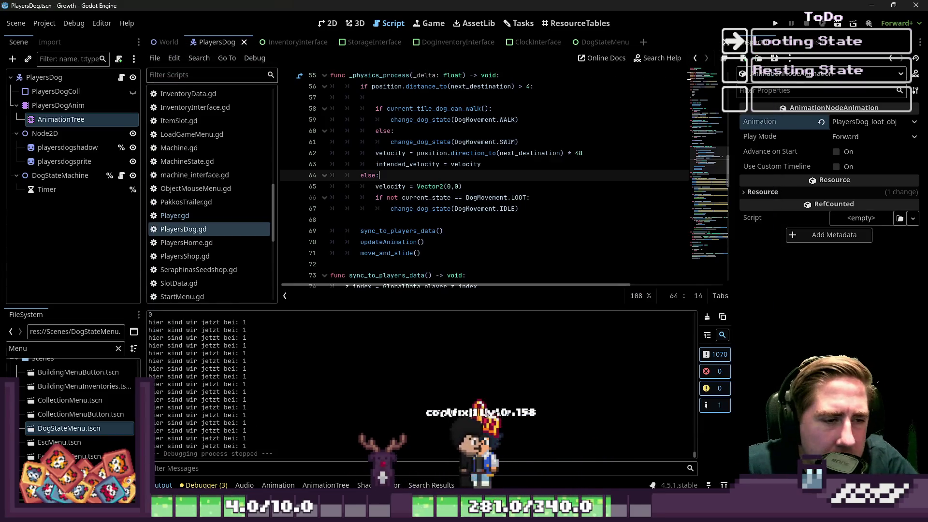
Step: Remove the 'if not current_state == DogMovement.LOOT' line and save PlayersDog.gd
{"action": "left_click", "coordinate": [543, 197]}
{"action": "mouse_move", "coordinate": [330, 209]}
{"action": "left_mouse_down"}
{"action": "mouse_move", "coordinate": [286, 186]}
{"action": "mouse_move", "coordinate": [290, 198]}
{"action": "left_mouse_up"}
{"action": "key", "text": "BackSpace"}
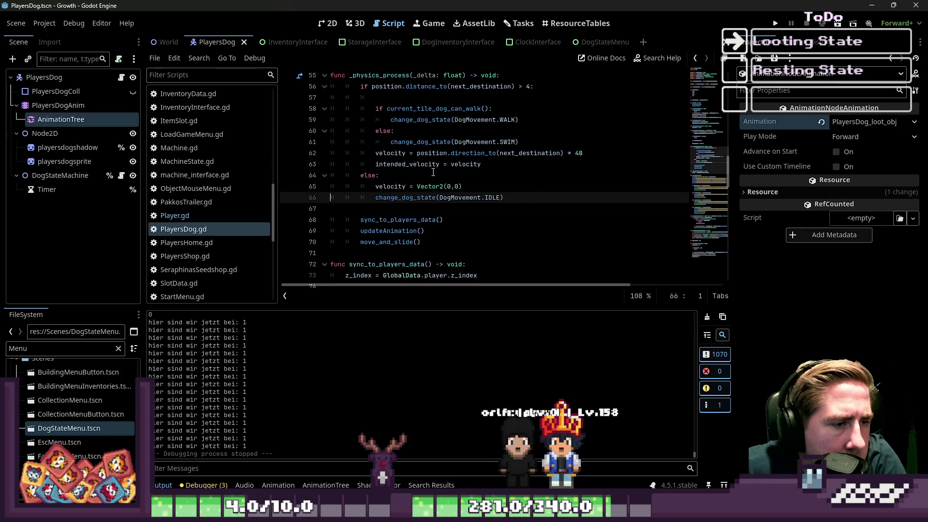
{"action": "key", "text": "ctrl+s"}
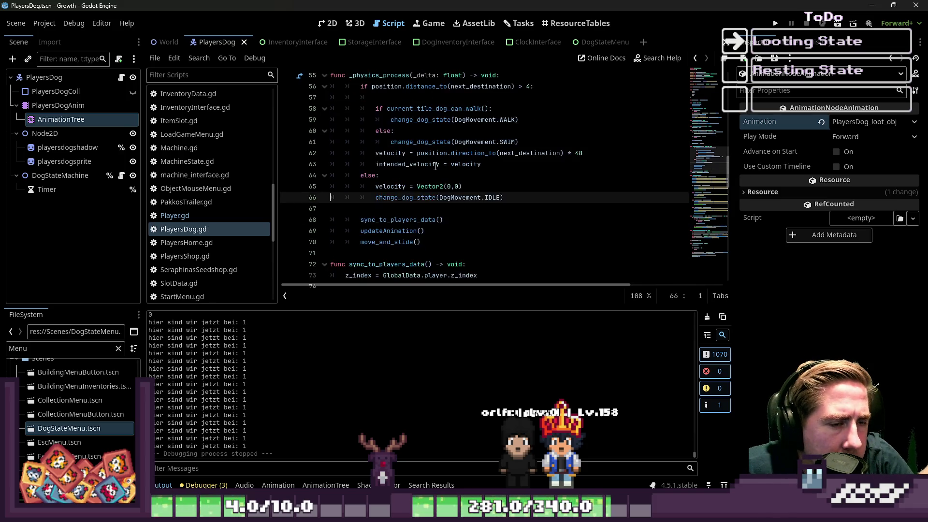
Step: Review the _physics_process code and undo the LOOT-check edits back to the original IDLE call
{"action": "scroll", "coordinate": [435, 145], "scroll_direction": "up", "scroll_amount": 1}
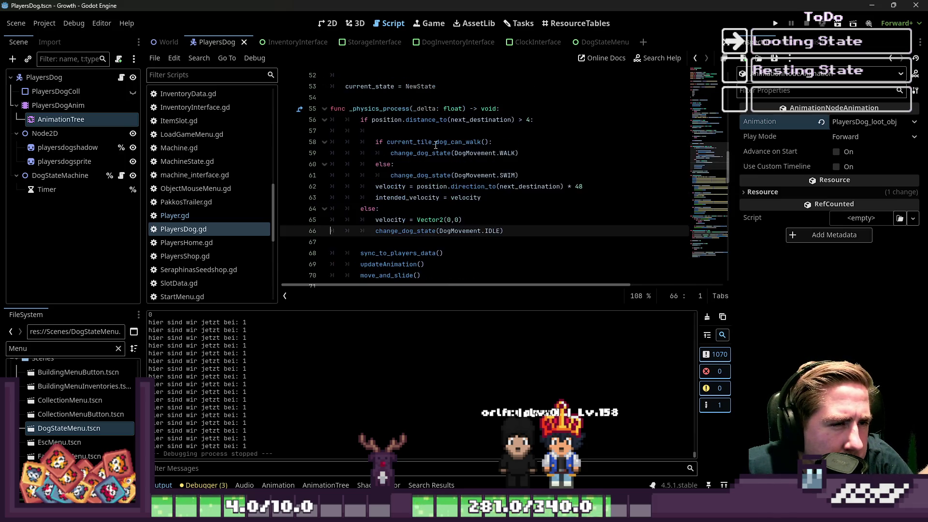
{"action": "left_click", "coordinate": [433, 186]}
{"action": "left_click", "coordinate": [429, 219]}
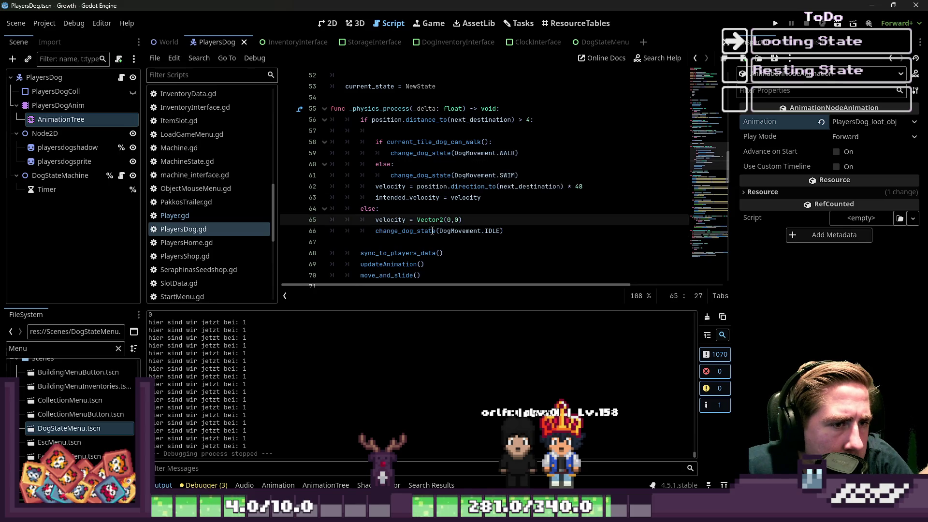
{"action": "left_click", "coordinate": [431, 175]}
{"action": "double_click", "coordinate": [432, 141]}
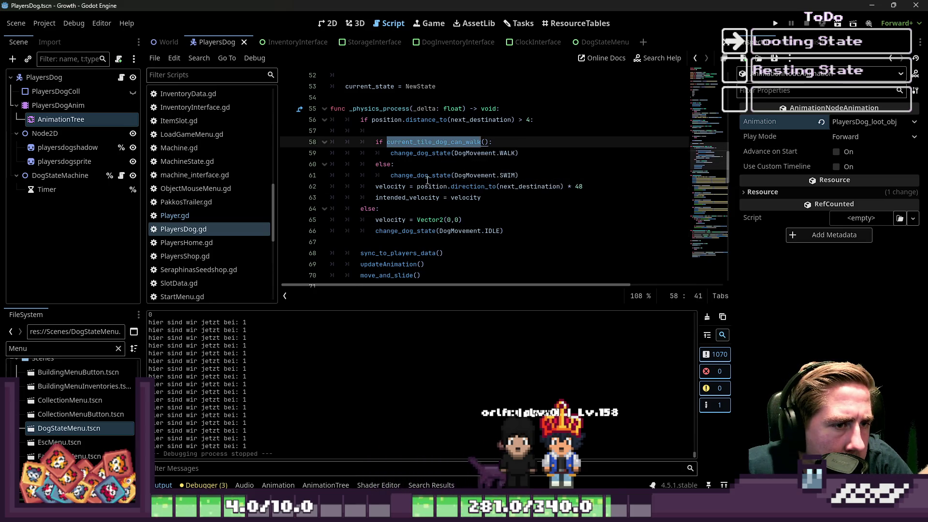
{"action": "double_click", "coordinate": [427, 178]}
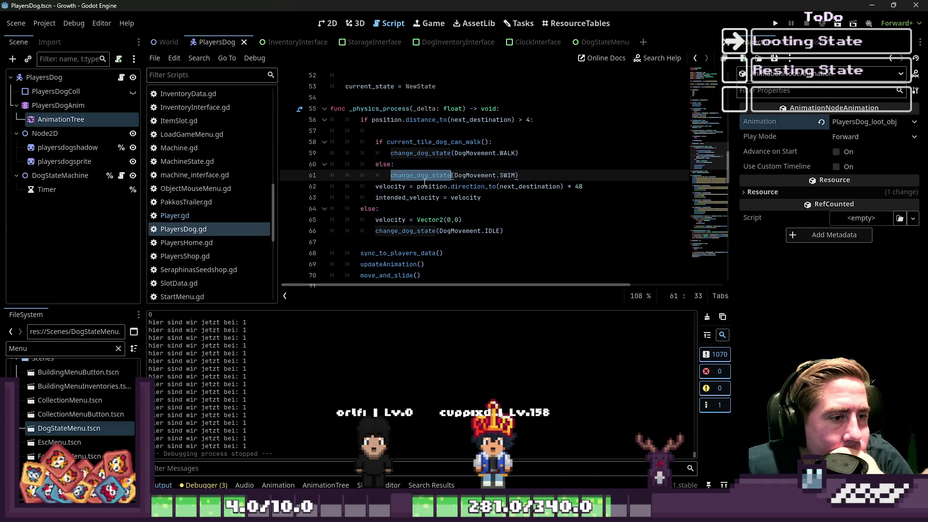
{"action": "mouse_move", "coordinate": [419, 174]}
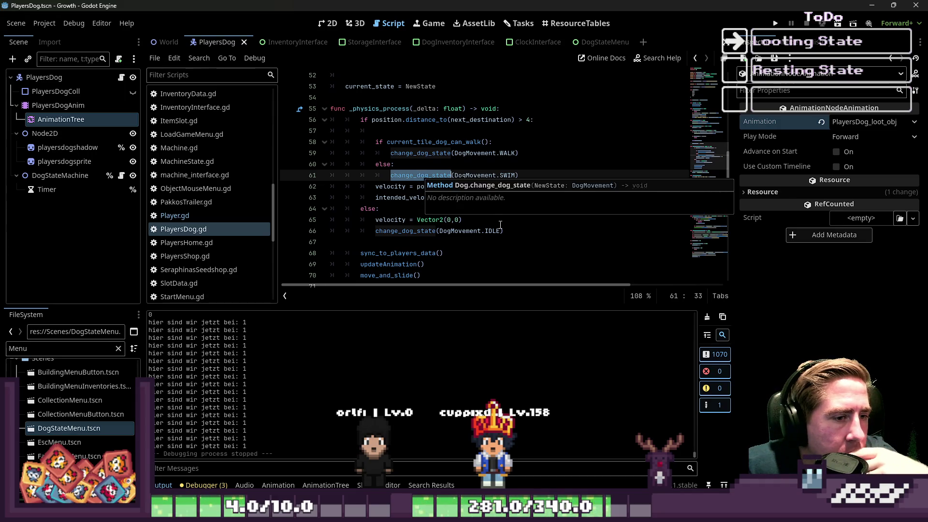
{"action": "left_click", "coordinate": [496, 223]}
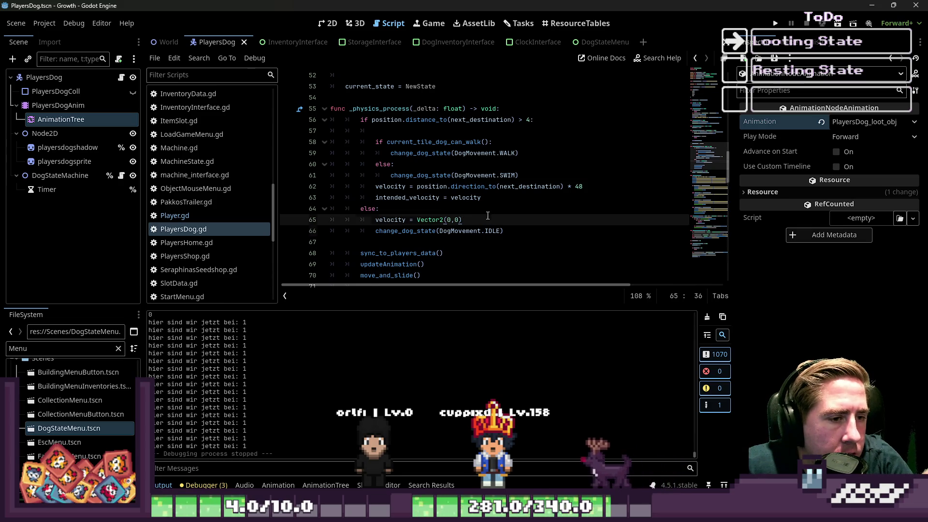
{"action": "key", "text": "ctrl+z"}
{"action": "left_click", "coordinate": [481, 242]}
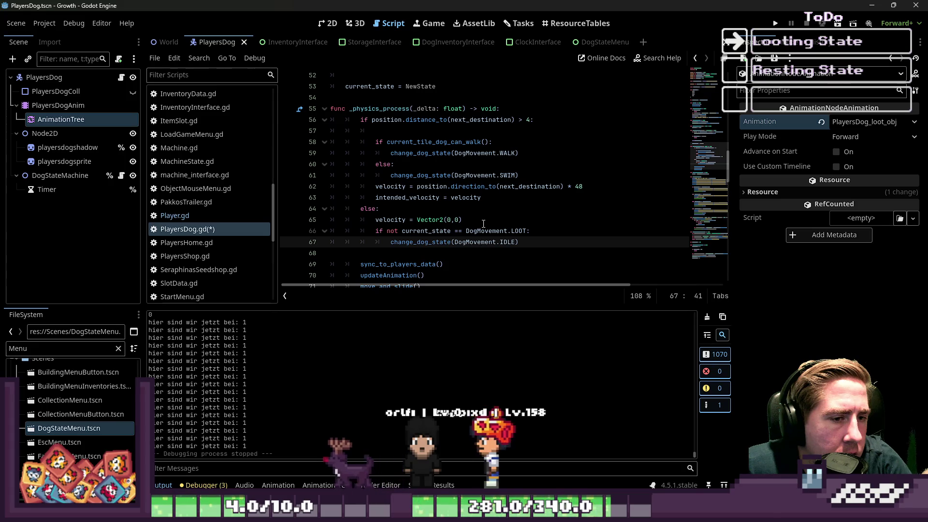
{"action": "key", "text": "ctrl+z"}
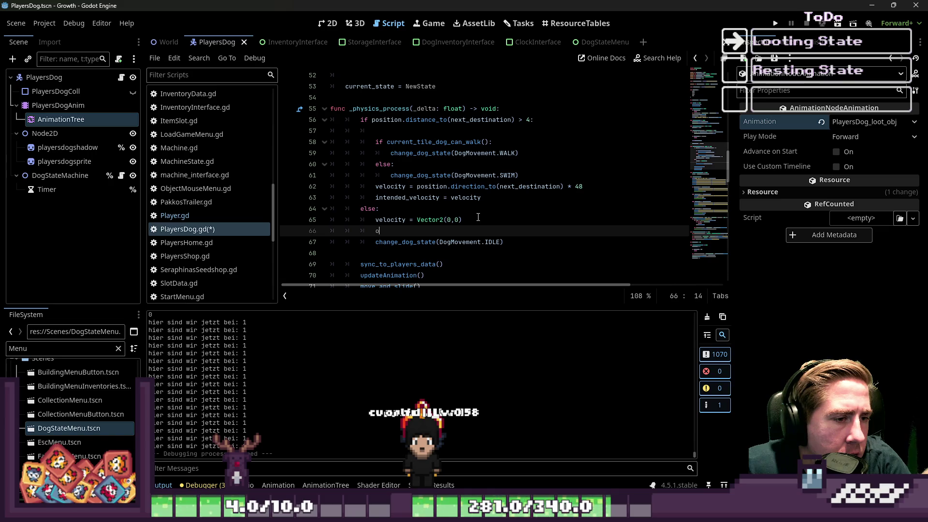
{"action": "key", "text": "ctrl+z"}
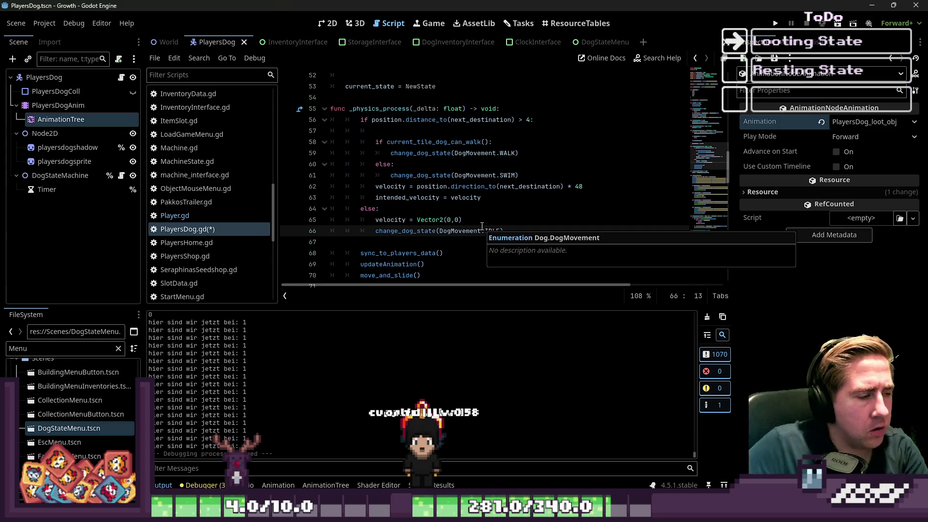
Step: Start a new 'if' line below the velocity reset line
{"action": "key", "text": "Up"}
{"action": "key", "text": "End"}
{"action": "key", "text": "Return"}
{"action": "type", "text": "if"}
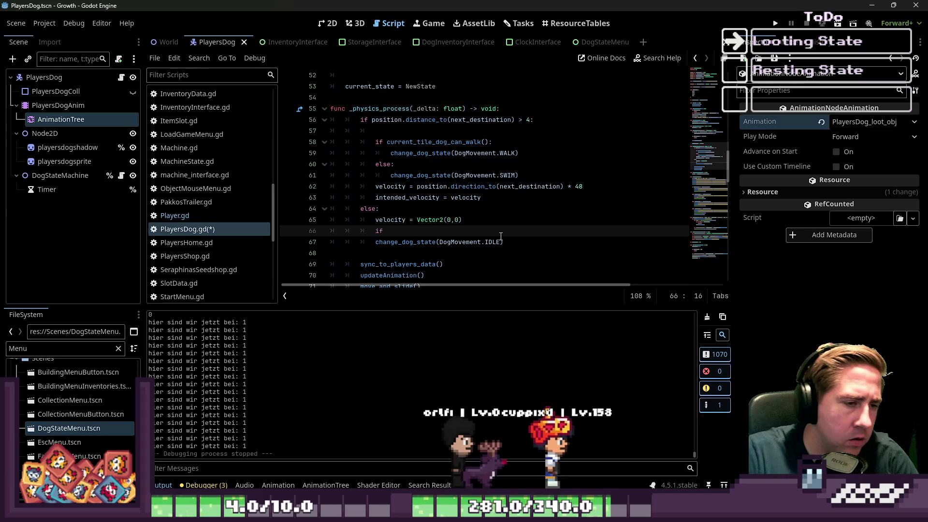
Step: Select the DogStateMachine node and expand, then collapse, its States dictionary in the Inspector
{"action": "left_click", "coordinate": [57, 177]}
{"action": "left_click", "coordinate": [57, 176]}
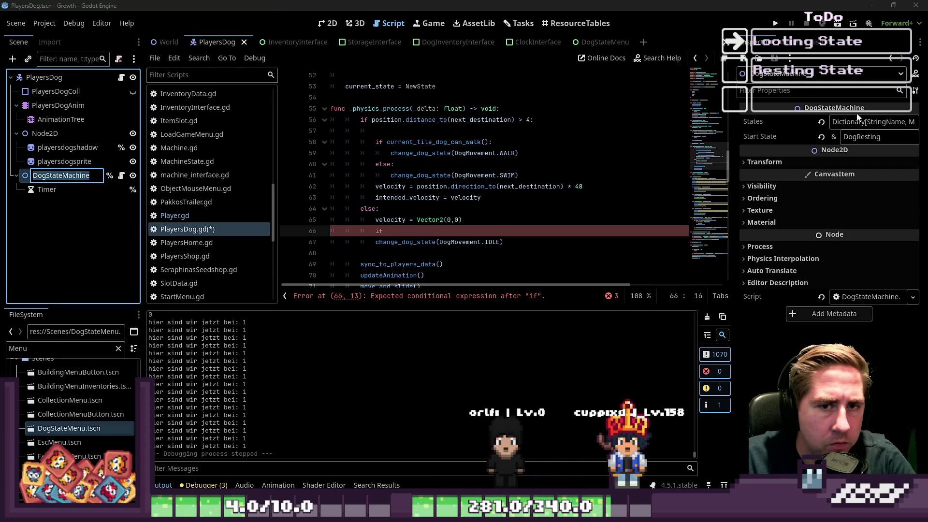
{"action": "left_click", "coordinate": [868, 127]}
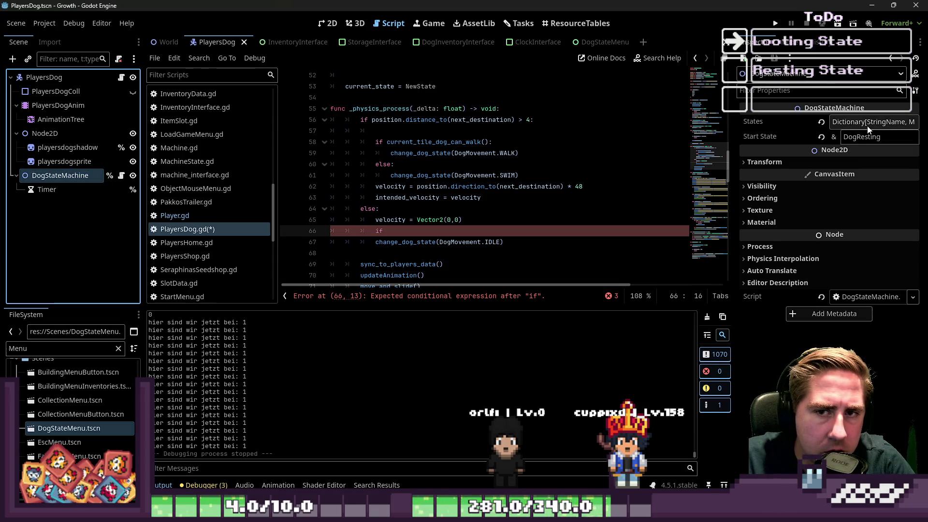
{"action": "left_click", "coordinate": [868, 127]}
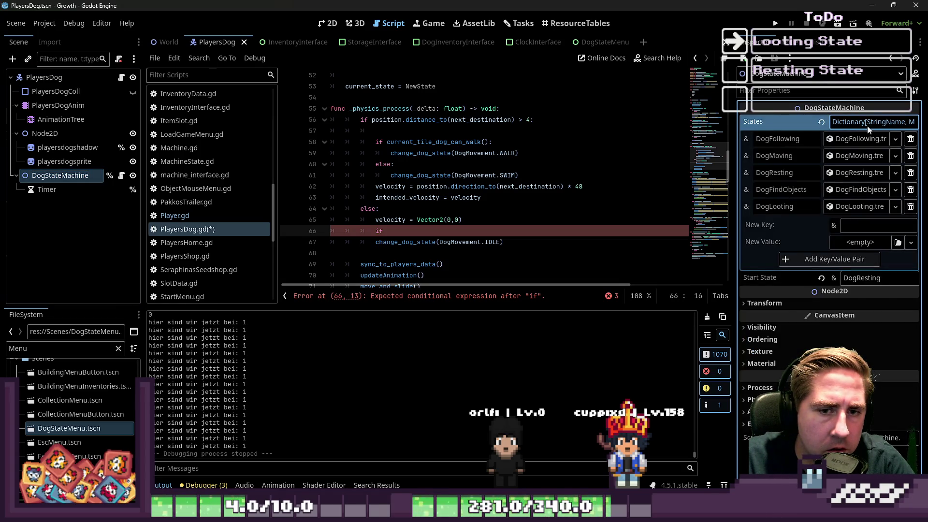
{"action": "left_click", "coordinate": [868, 127]}
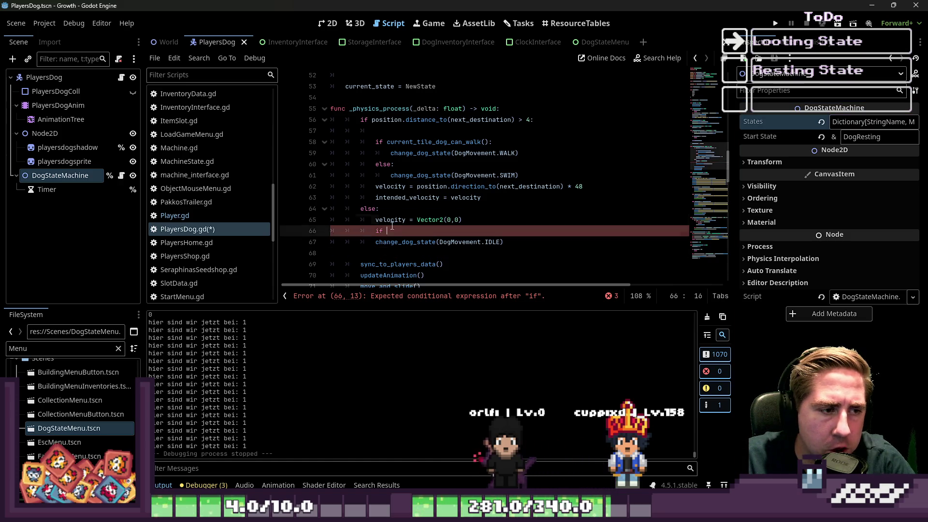
Step: Delete the unfinished if line and save the PlayersDog script
{"action": "left_click_drag", "start_coordinate": [386, 230], "coordinate": [276, 229]}
{"action": "key", "text": "BackSpace"}
{"action": "key", "text": "BackSpace"}
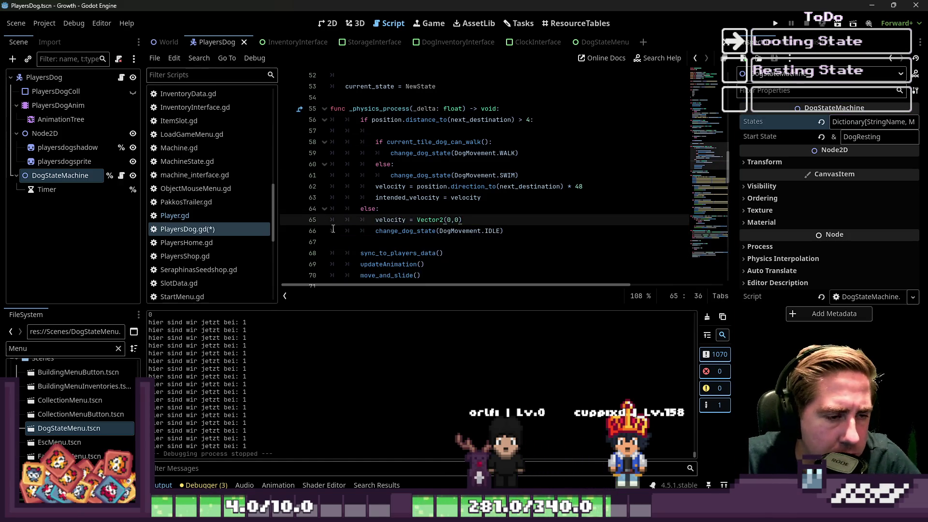
{"action": "key", "text": "ctrl+s"}
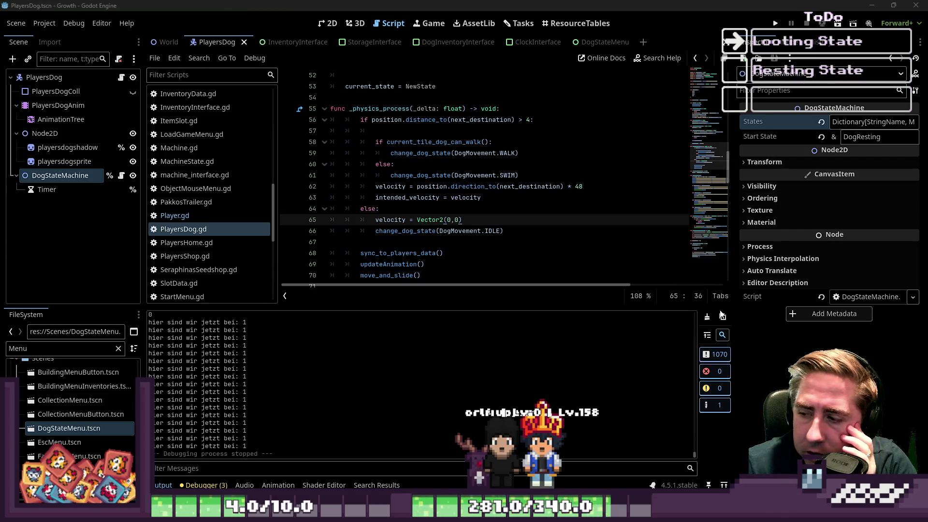
Step: Glance at Player.gd, then open the DogStateMachine node's script
{"action": "triple_click", "coordinate": [464, 153]}
{"action": "left_click", "coordinate": [496, 173]}
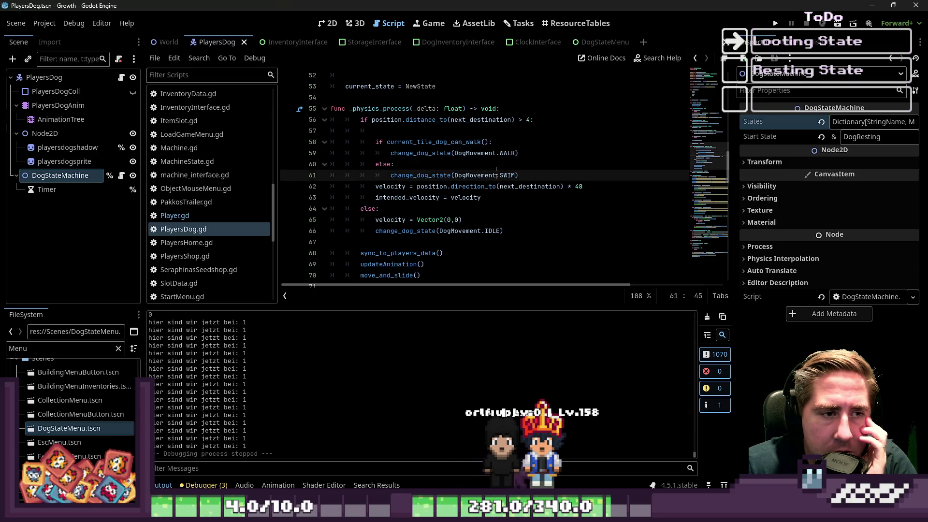
{"action": "left_click", "coordinate": [160, 218]}
{"action": "left_click", "coordinate": [193, 227]}
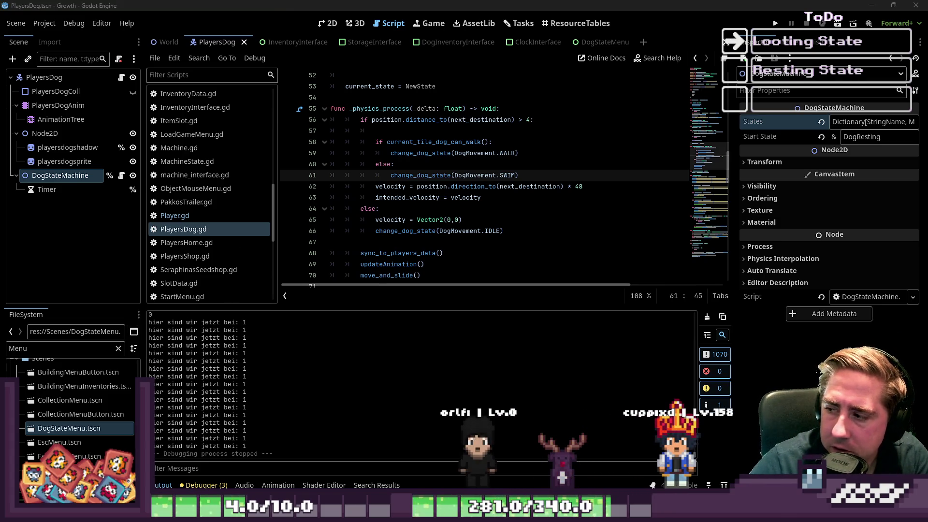
{"action": "left_click", "coordinate": [53, 176]}
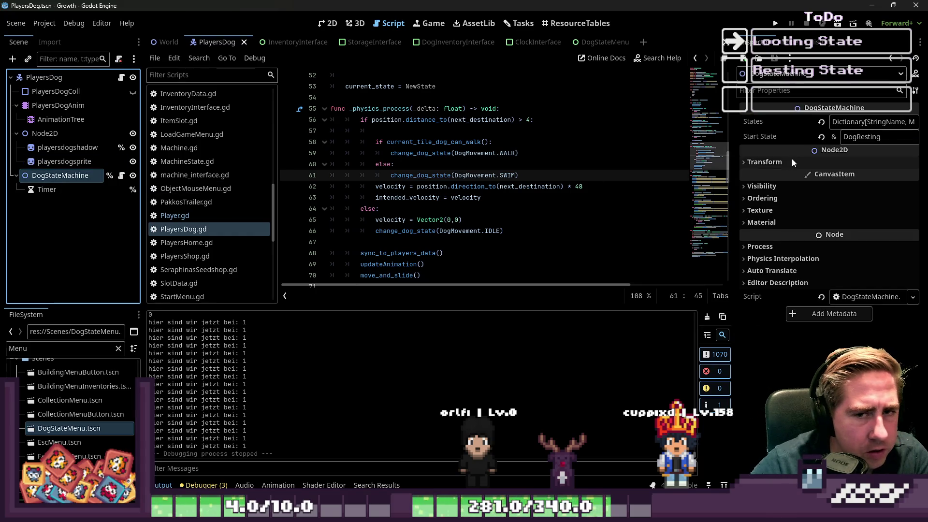
{"action": "scroll", "coordinate": [209, 150], "scroll_direction": "up", "scroll_amount": 10}
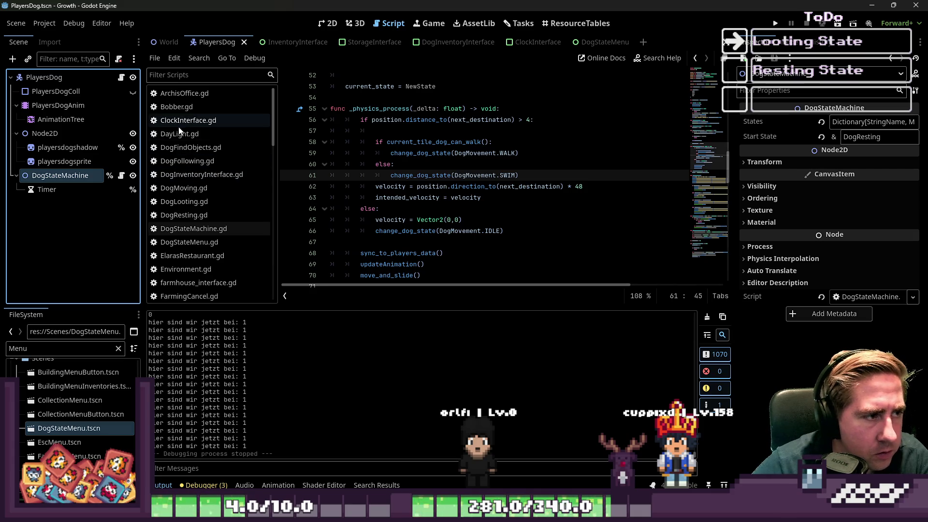
{"action": "left_click", "coordinate": [121, 176]}
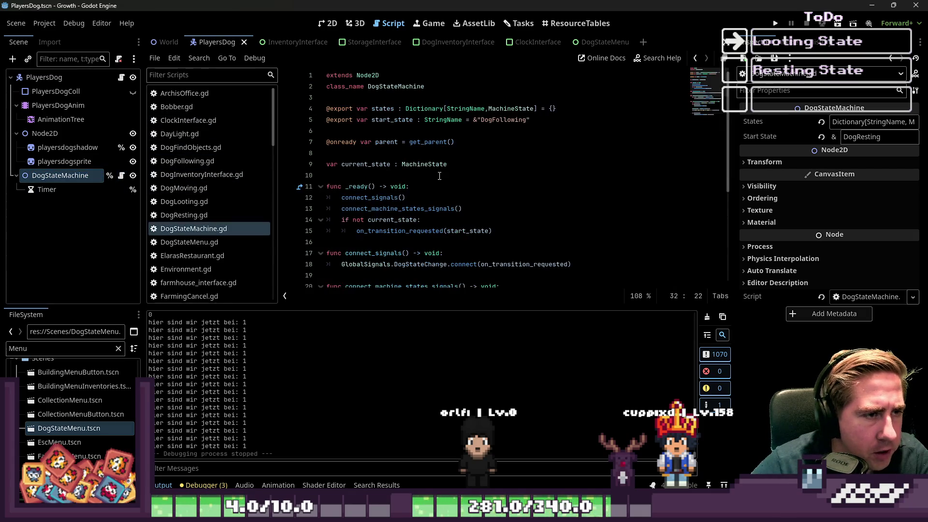
Step: Check current_state in DogStateMachine.gd, then reopen PlayersDog.gd at its _physics_process else branch
{"action": "double_click", "coordinate": [380, 164]}
{"action": "left_click", "coordinate": [121, 77]}
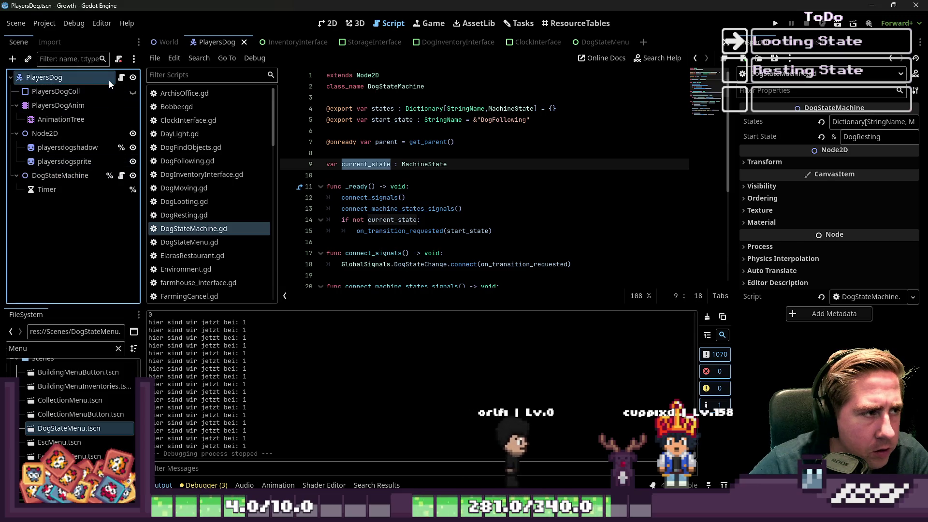
{"action": "scroll", "coordinate": [402, 186], "scroll_direction": "down", "scroll_amount": 5}
{"action": "scroll", "coordinate": [402, 187], "scroll_direction": "down", "scroll_amount": 10}
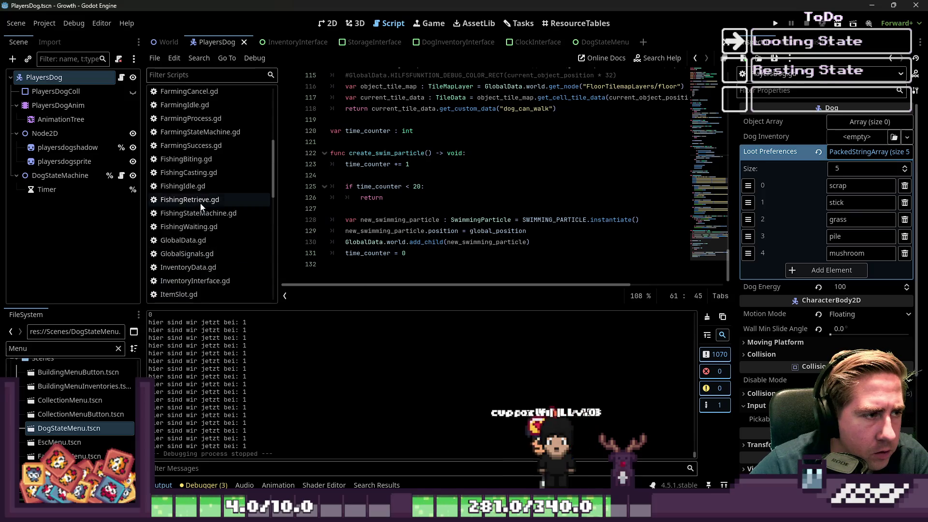
{"action": "scroll", "coordinate": [207, 194], "scroll_direction": "up", "scroll_amount": 5}
{"action": "left_click", "coordinate": [208, 229]}
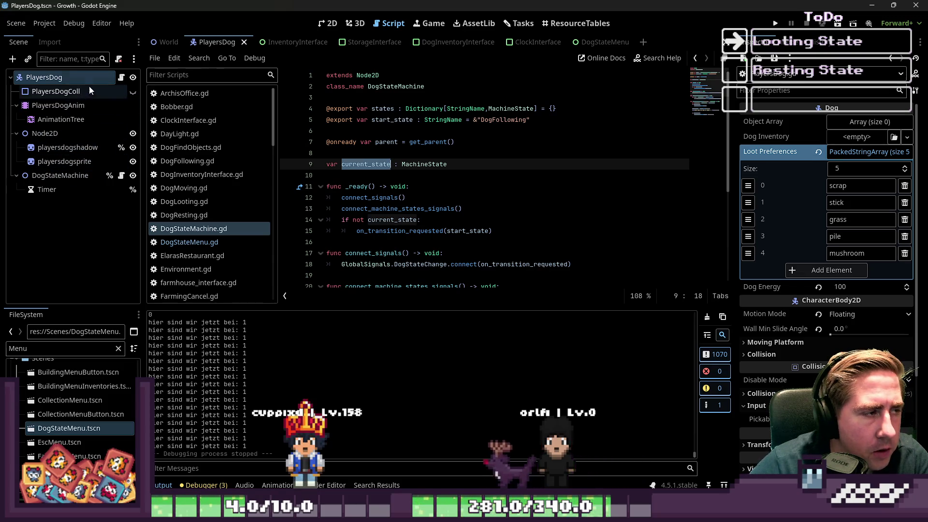
{"action": "left_click", "coordinate": [121, 77]}
{"action": "scroll", "coordinate": [416, 191], "scroll_direction": "up", "scroll_amount": 5}
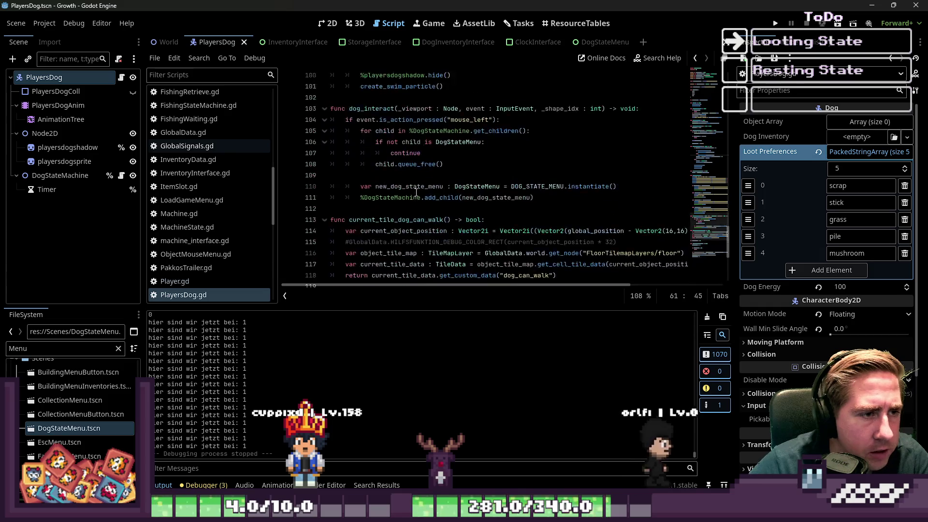
{"action": "scroll", "coordinate": [416, 193], "scroll_direction": "up", "scroll_amount": 15}
{"action": "left_click", "coordinate": [445, 198]}
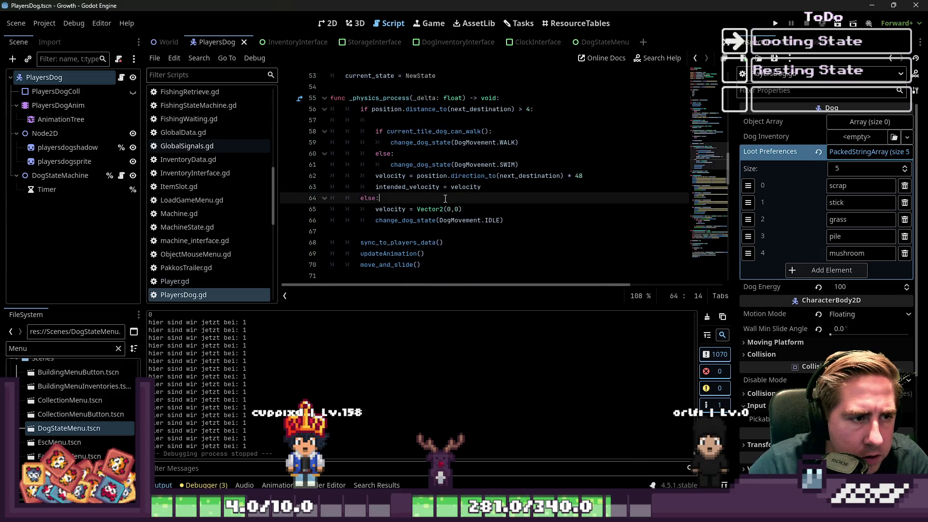
Step: Below the velocity reset line, begin an 'if not get_node("DogStateMachine")' condition
{"action": "left_click", "coordinate": [480, 209]}
{"action": "key", "text": "Return"}
{"action": "type", "text": "if no"}
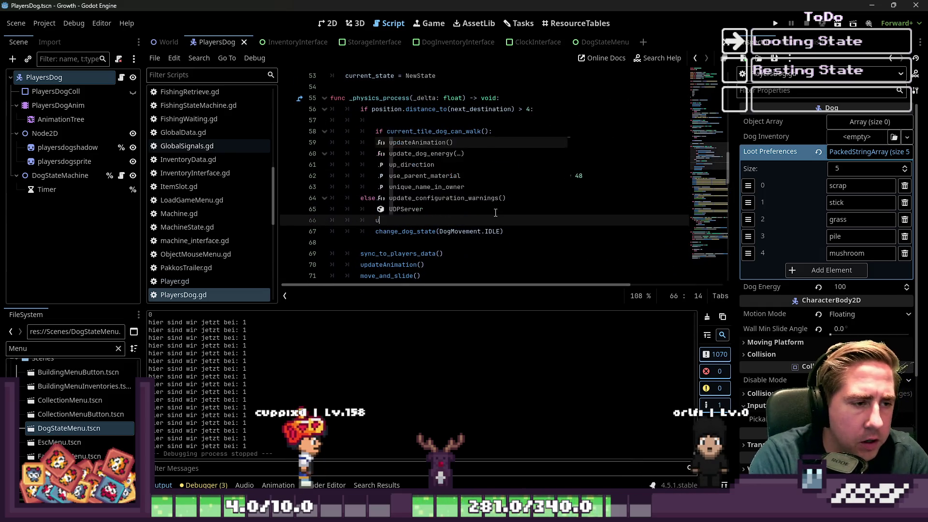
{"action": "type", "text": "t get_n"}
{"action": "key", "text": "Return"}
{"action": "type", "text": "/"}
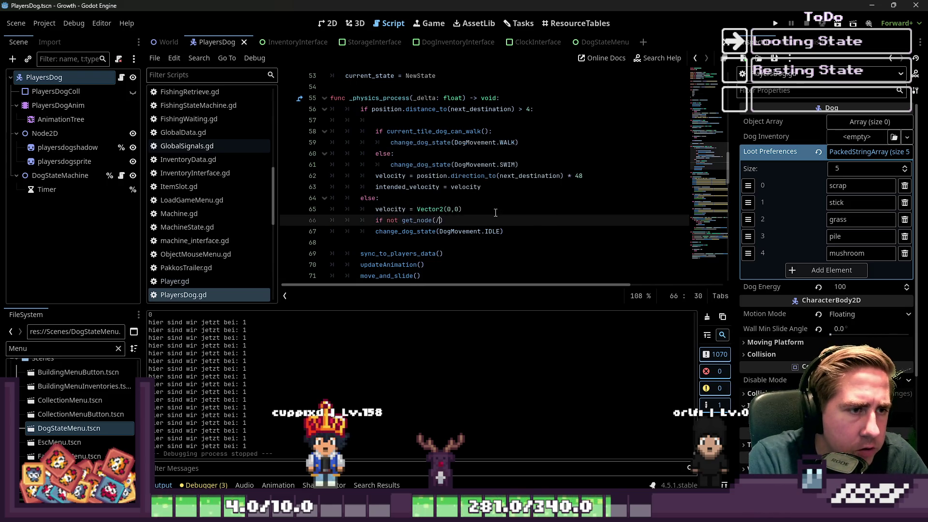
{"action": "key", "text": "BackSpace"}
{"action": "type", "text": "\"D"}
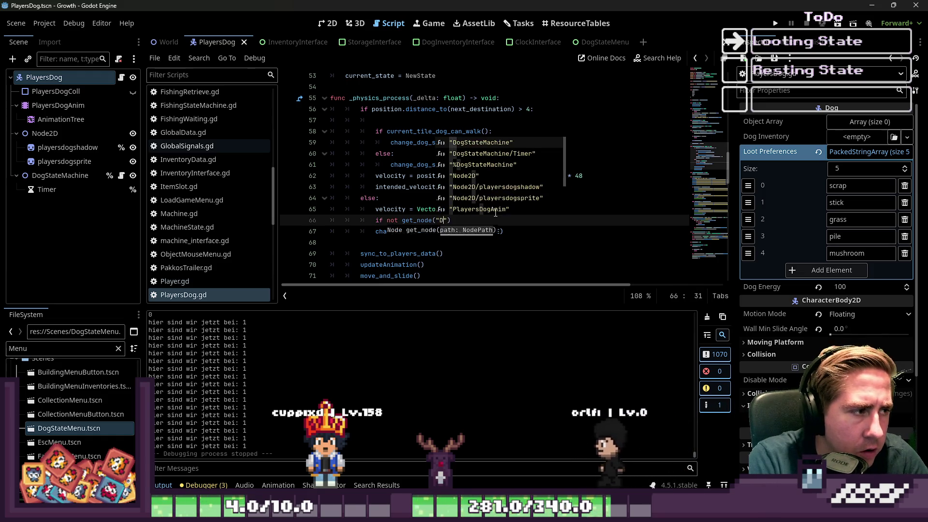
{"action": "key", "text": "Return"}
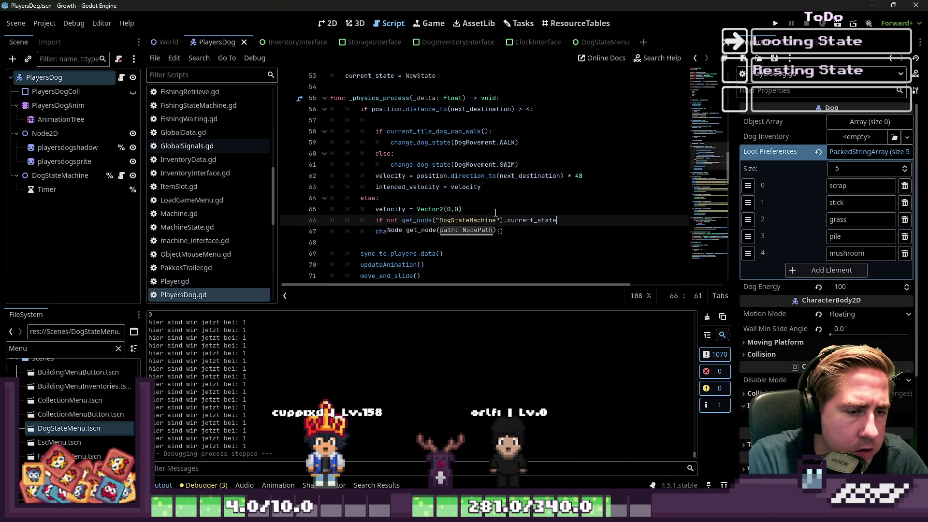
{"action": "type", "text": " =="}
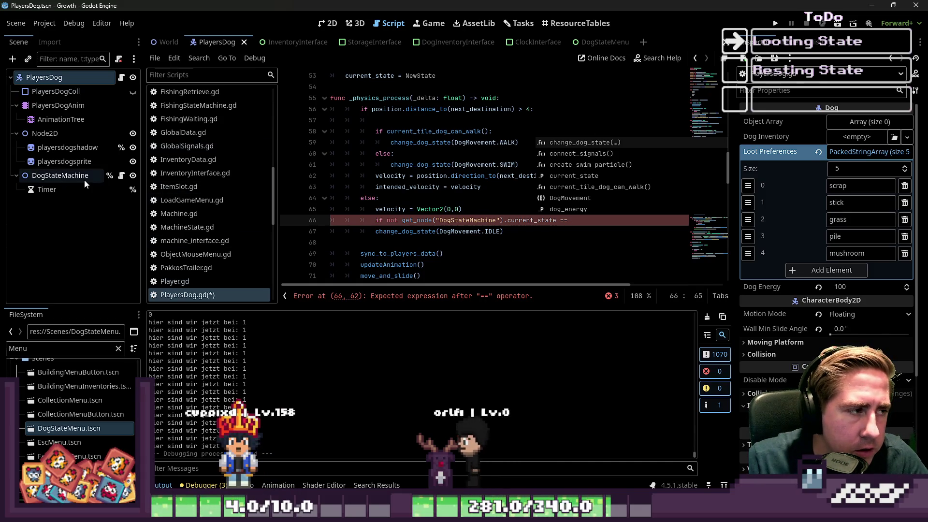
Step: Check start_state and current_state in the DogStateMachine script, then return to PlayersDog.gd
{"action": "left_click", "coordinate": [122, 176]}
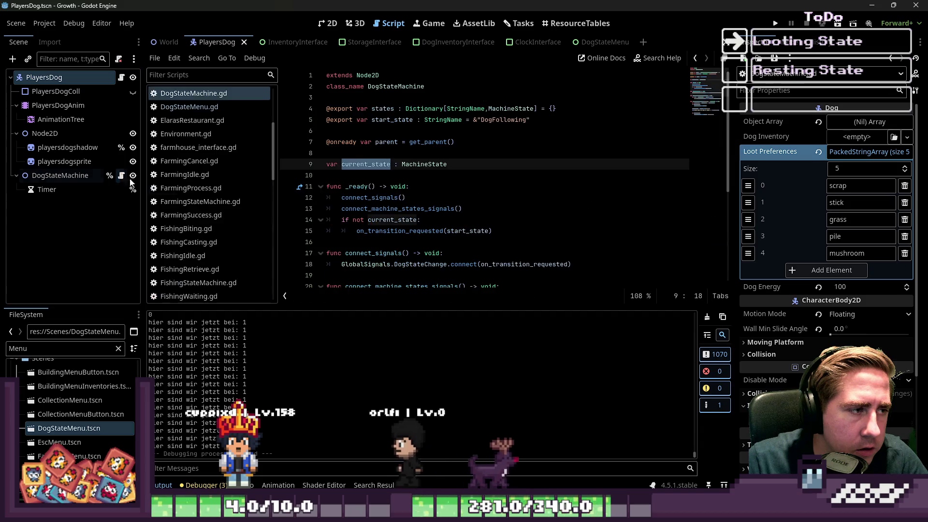
{"action": "left_click", "coordinate": [398, 120]}
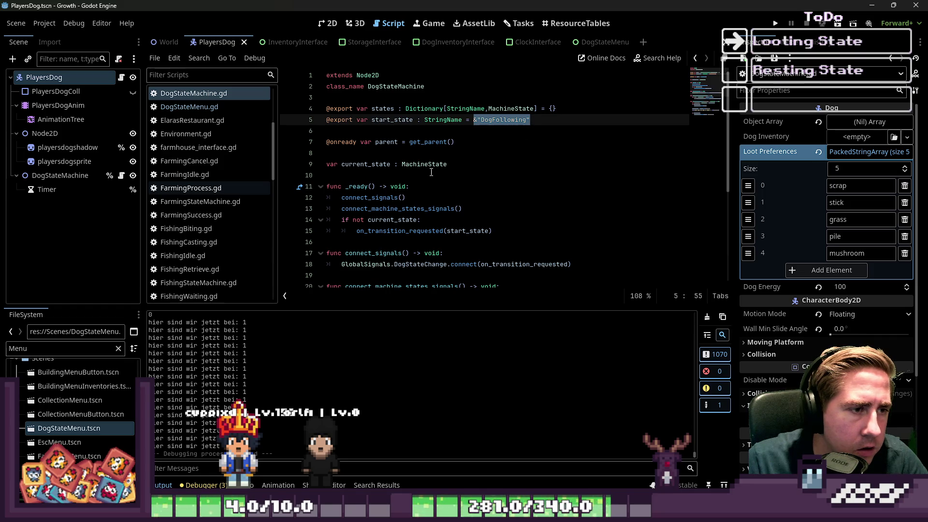
{"action": "double_click", "coordinate": [373, 164]}
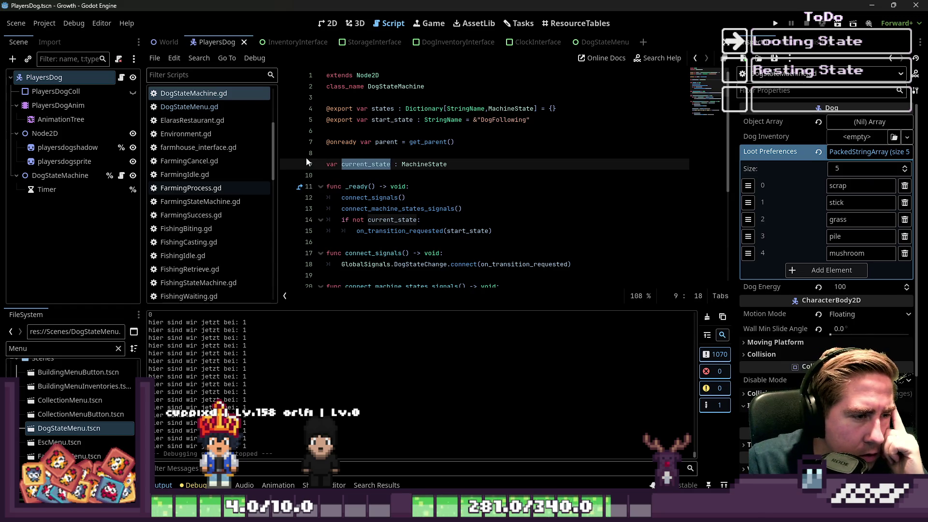
{"action": "left_click", "coordinate": [63, 176]}
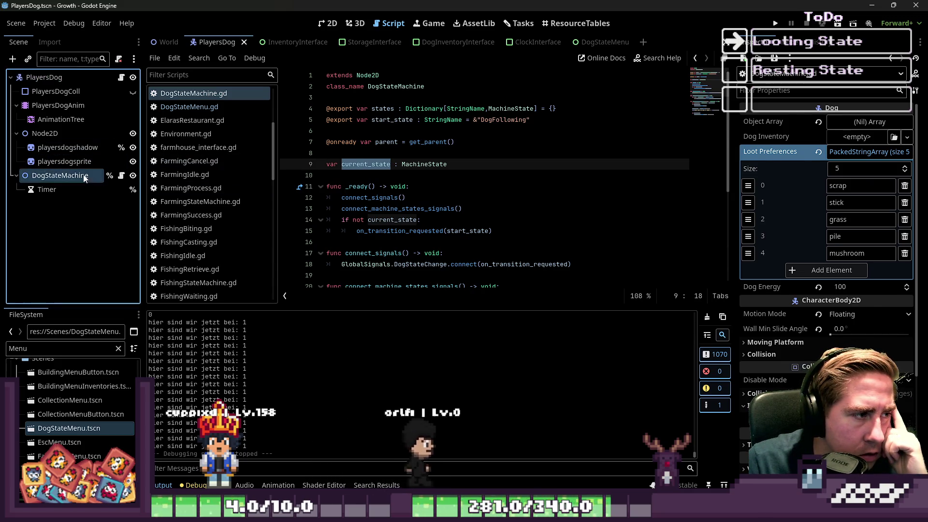
{"action": "left_click", "coordinate": [106, 91]}
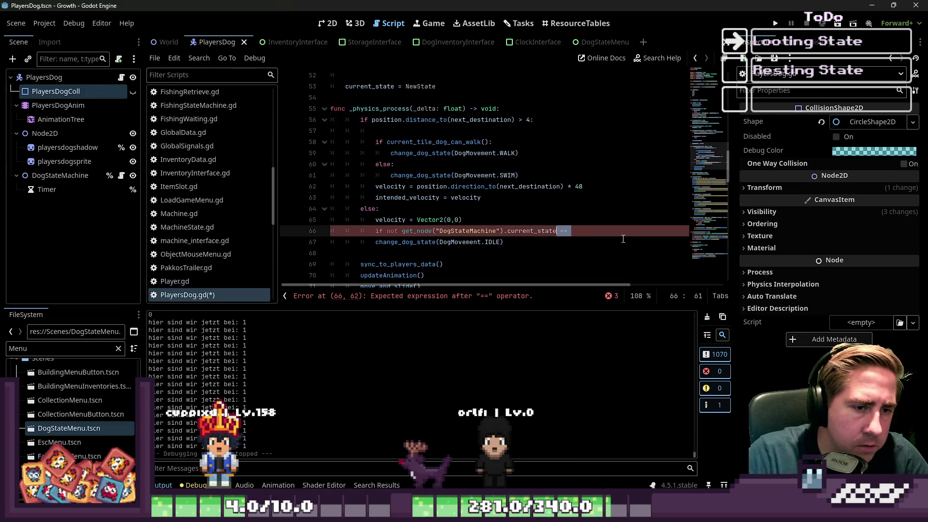
Step: Complete the condition so it reads 'is DogLooting:'
{"action": "type", "text": "s DOG"}
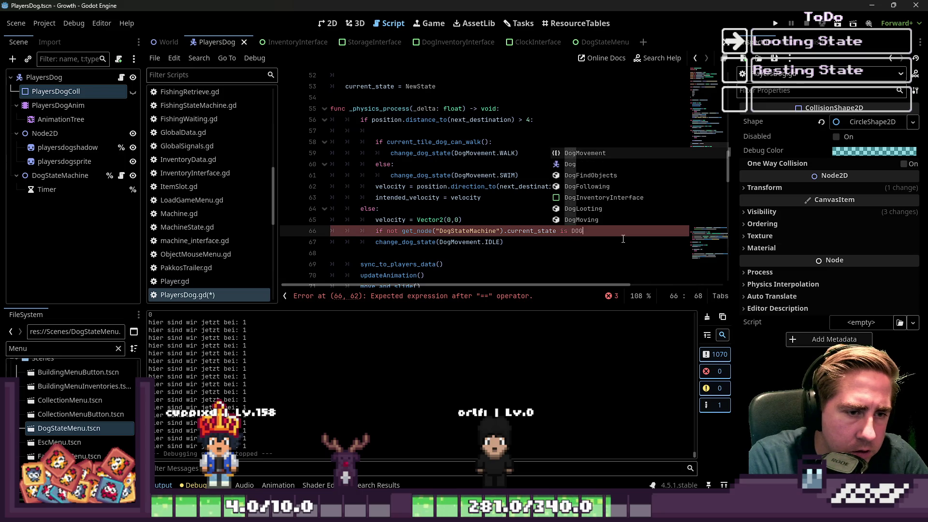
{"action": "type", "text": "o"}
{"action": "type", "text": "ogLooting:"}
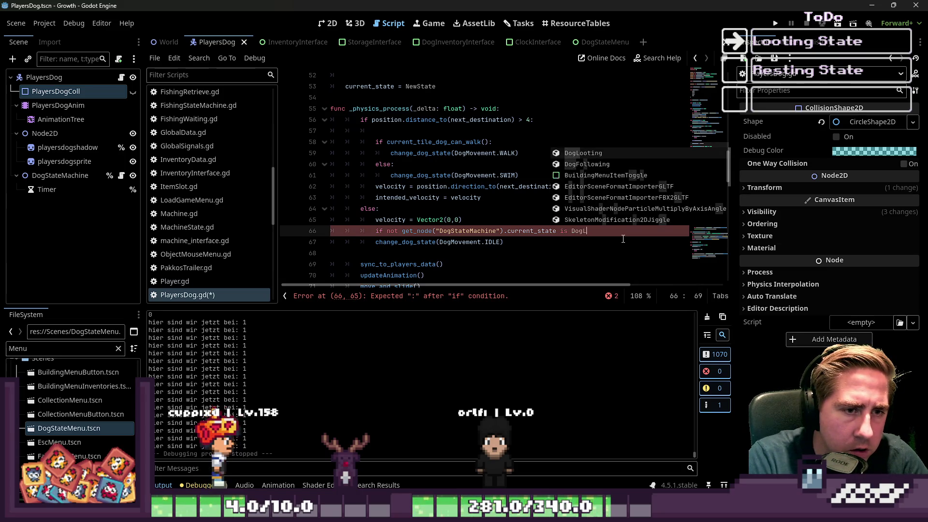
{"action": "key", "text": "Down"}
{"action": "key", "text": "Home"}
{"action": "key", "text": "Tab"}
{"action": "key", "text": "Up"}
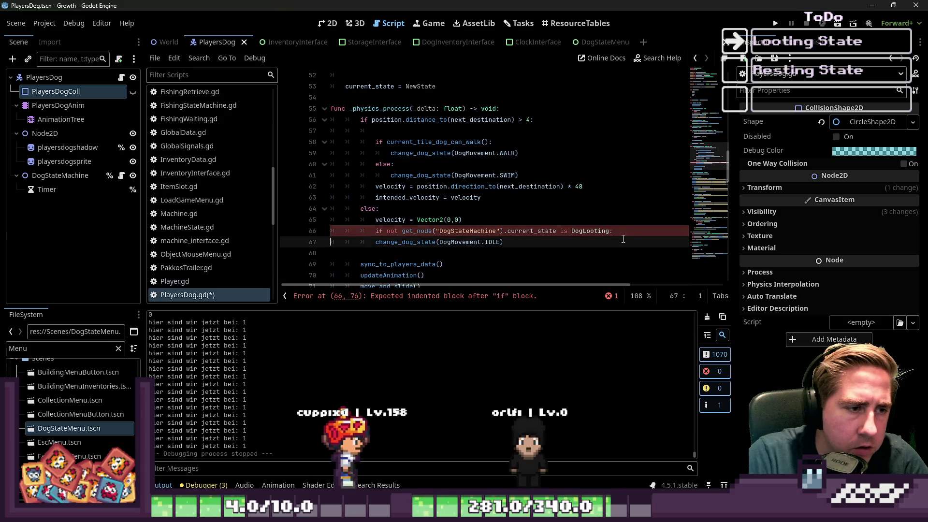
{"action": "key", "text": "ctrl+shift+Left"}
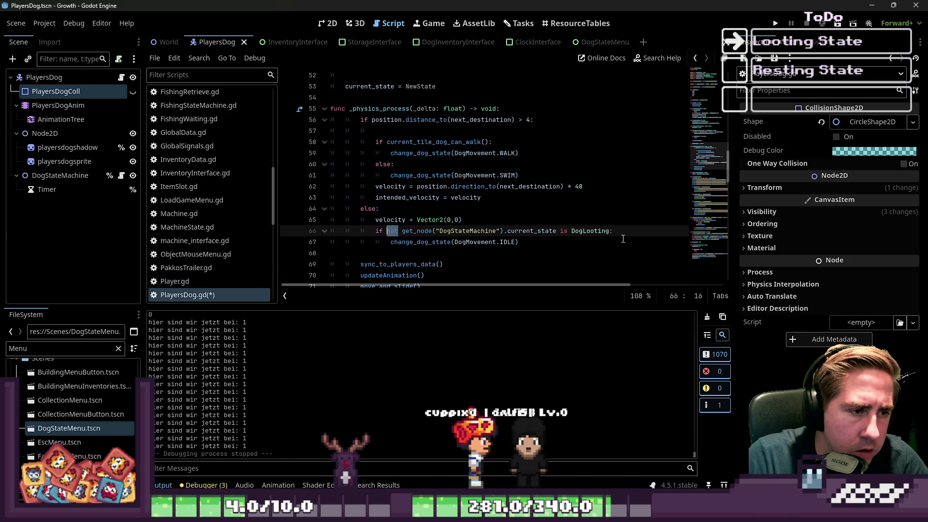
Step: Add an else branch below the IDLE state call
{"action": "key", "text": "Down"}
{"action": "key", "text": "Down"}
{"action": "key", "text": "Return"}
{"action": "key", "text": "Up"}
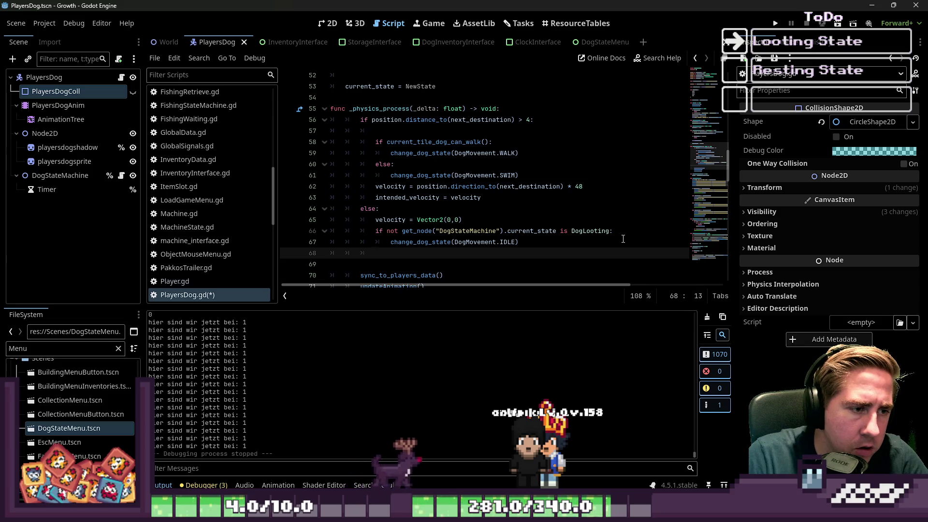
{"action": "key", "text": "Return"}
{"action": "key", "text": "Up"}
{"action": "key", "text": "Up"}
{"action": "key", "text": "Up"}
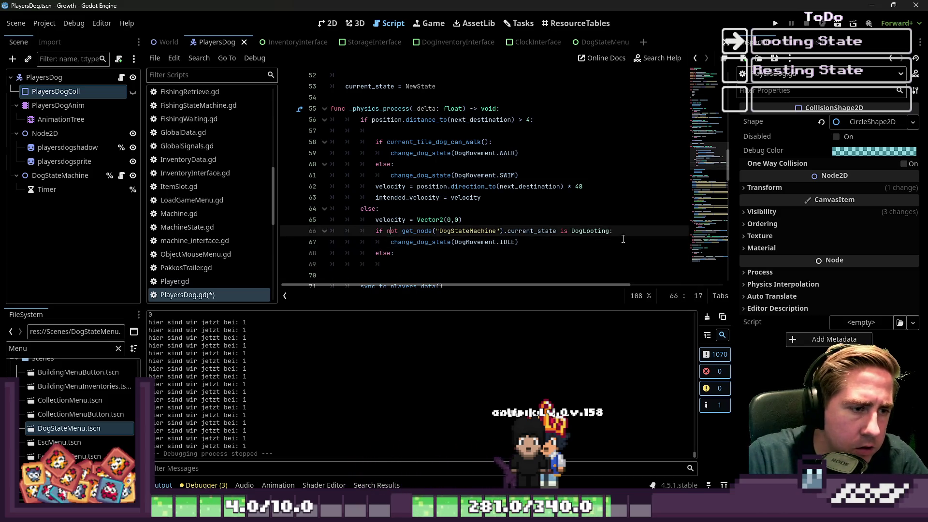
{"action": "key", "text": "ctrl+shift+Right"}
{"action": "key", "text": "ctrl+shift+Right"}
{"action": "key", "text": "Down"}
{"action": "key", "text": "Up"}
{"action": "key", "text": "Down"}
{"action": "key", "text": "Down"}
{"action": "key", "text": "End"}
{"action": "key", "text": "Up"}
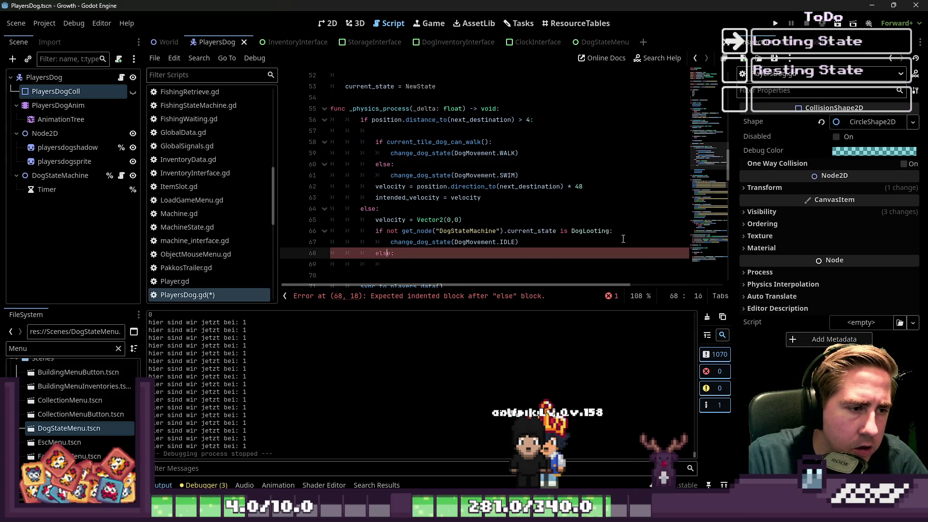
Step: Copy the change_dog_state call into the else branch for LOOT, and run the project
{"action": "key", "text": "Left"}
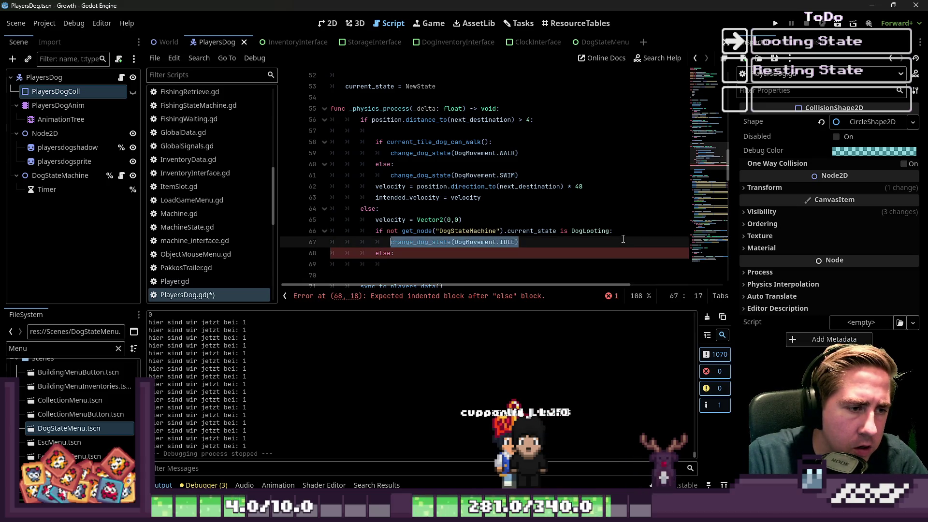
{"action": "key", "text": "shift+Home"}
{"action": "key", "text": "ctrl+c"}
{"action": "key", "text": "Down"}
{"action": "key", "text": "Down"}
{"action": "key", "text": "ctrl+v"}
{"action": "key", "text": "ctrl+Left"}
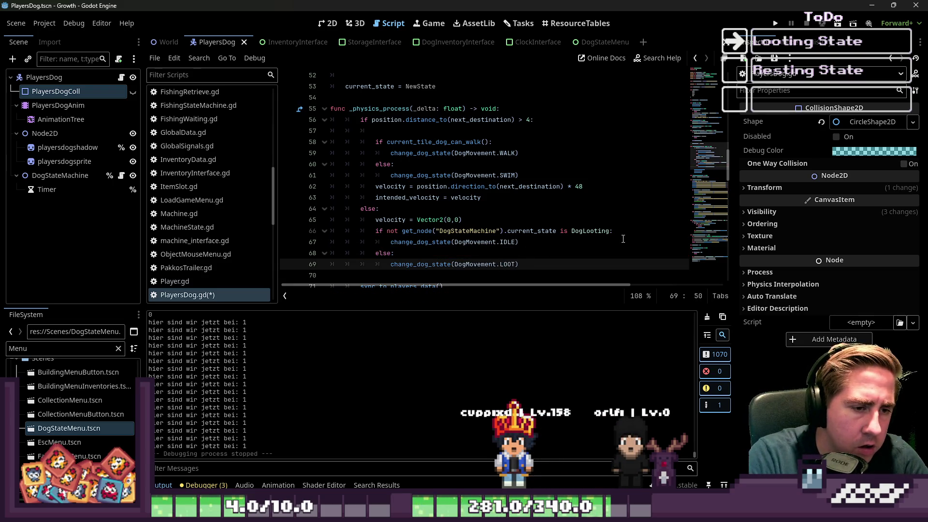
{"action": "left_click", "coordinate": [612, 222]}
{"action": "left_click", "coordinate": [782, 23]}
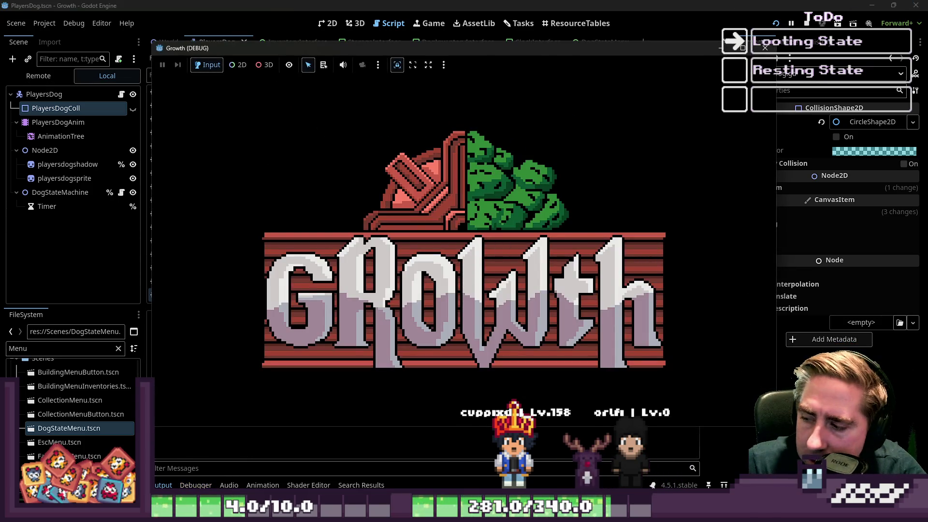
Step: Enter a test character name, start the game, and open the inventory
{"action": "type", "text": "asdgh"}
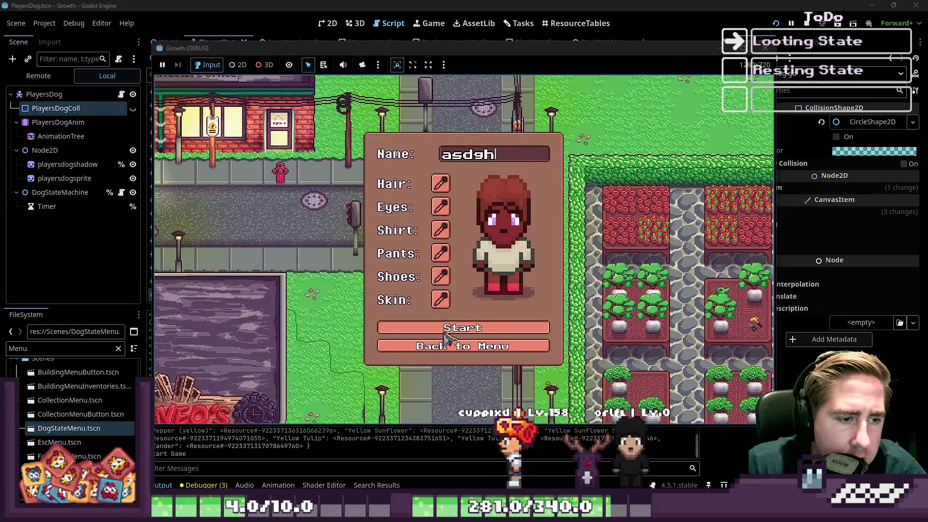
{"action": "key", "text": "Return"}
{"action": "left_click", "coordinate": [571, 217]}
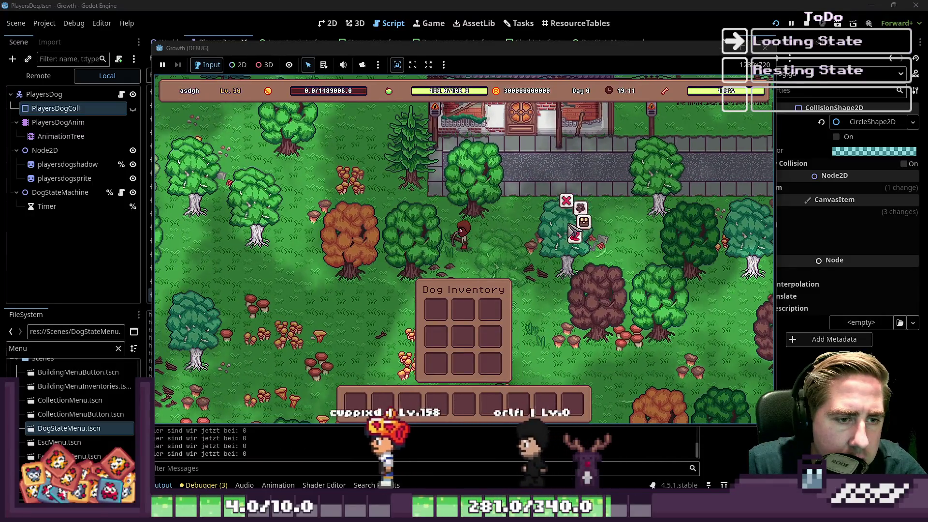
{"action": "key", "text": "s"}
{"action": "key", "text": "s"}
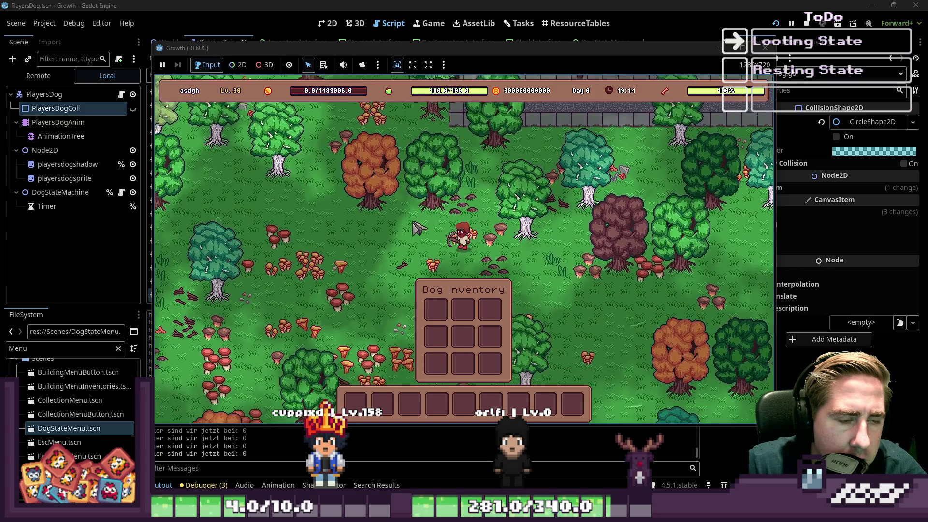
{"action": "key", "text": "a"}
{"action": "key", "text": "s"}
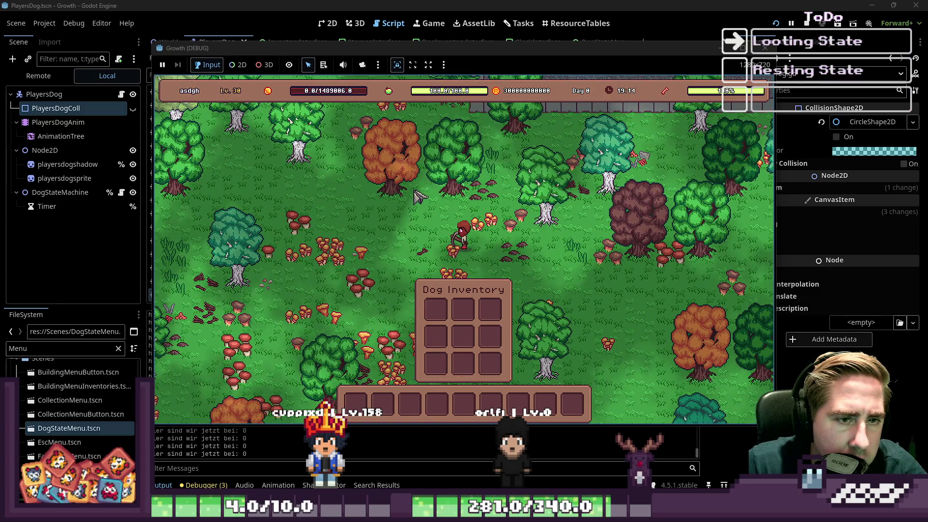
{"action": "key", "text": "i"}
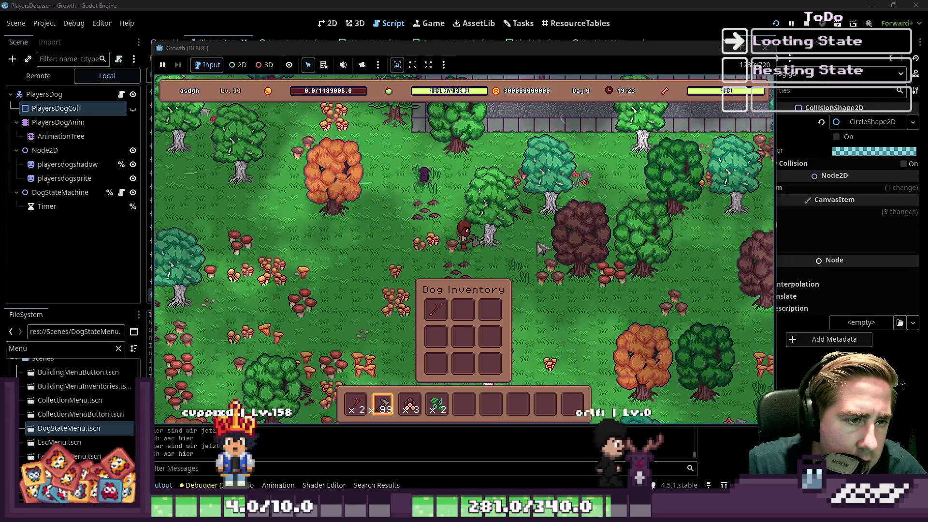
Step: Walk the character around the forest while the dog loots items into its inventory
{"action": "key", "text": "a"}
{"action": "key", "text": "w"}
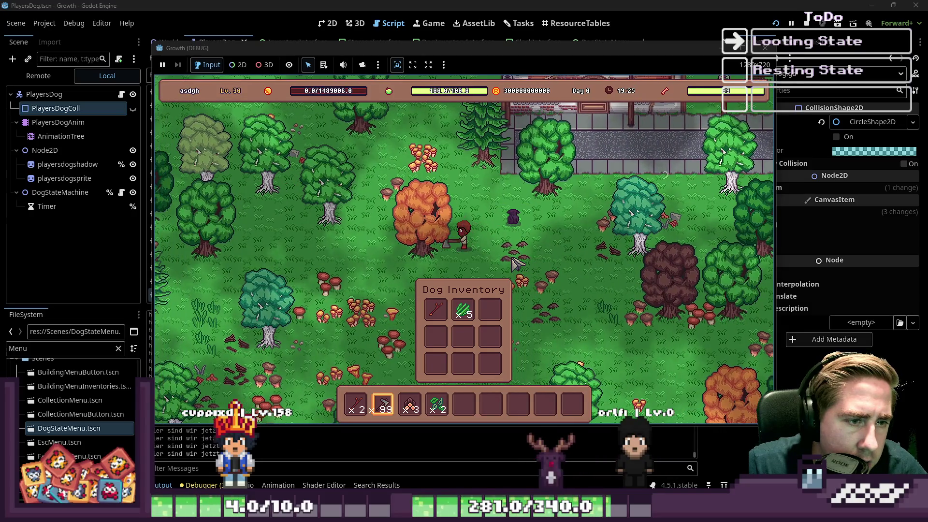
{"action": "key", "text": "w"}
{"action": "key", "text": "d"}
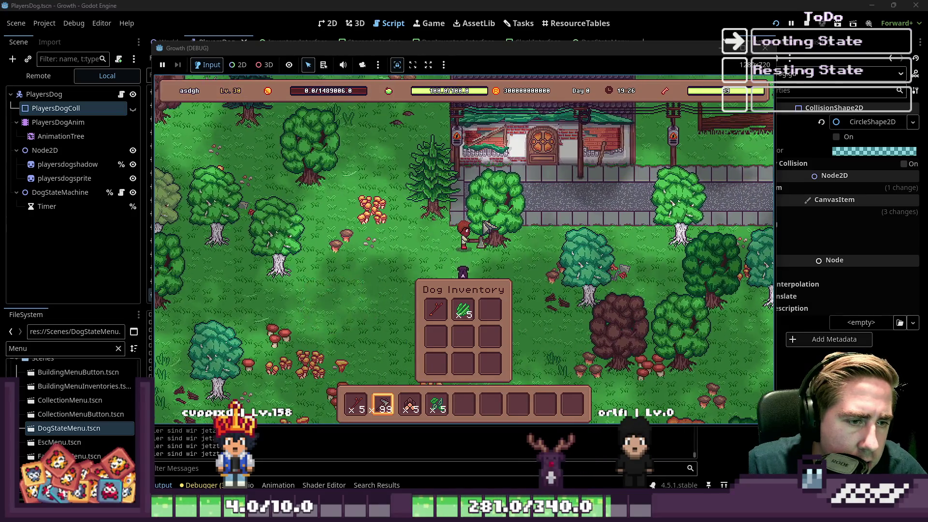
{"action": "key", "text": "s"}
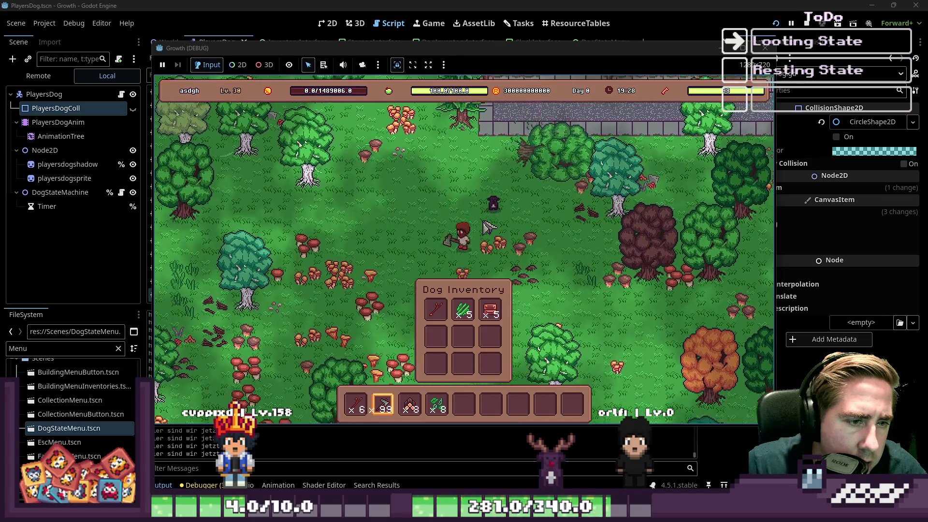
{"action": "key", "text": "s"}
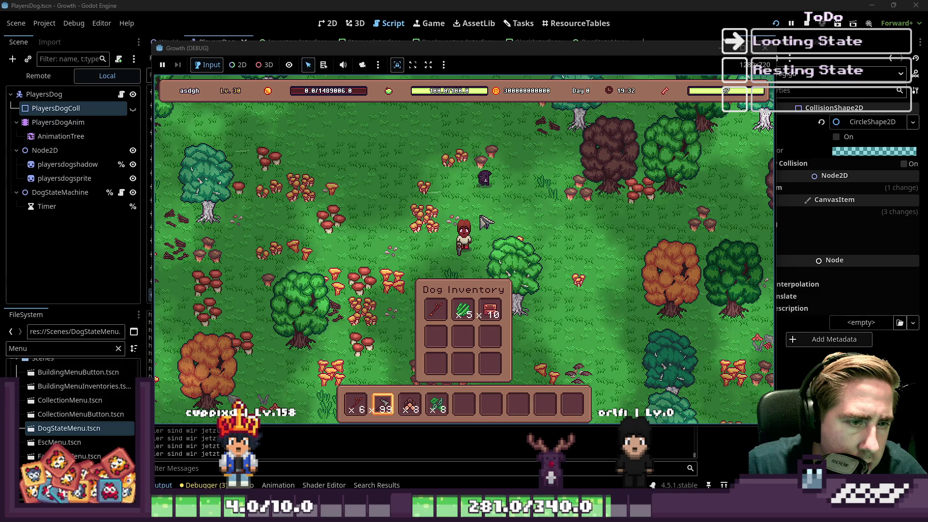
{"action": "key", "text": "w"}
{"action": "key", "text": "a"}
{"action": "key", "text": "s"}
{"action": "key", "text": "a"}
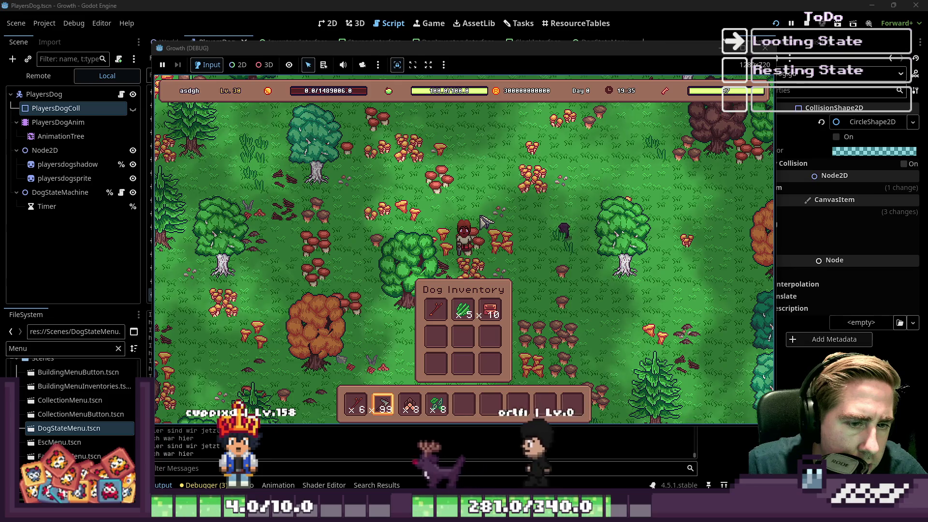
{"action": "key", "text": "s"}
{"action": "key", "text": "a"}
{"action": "key", "text": "s"}
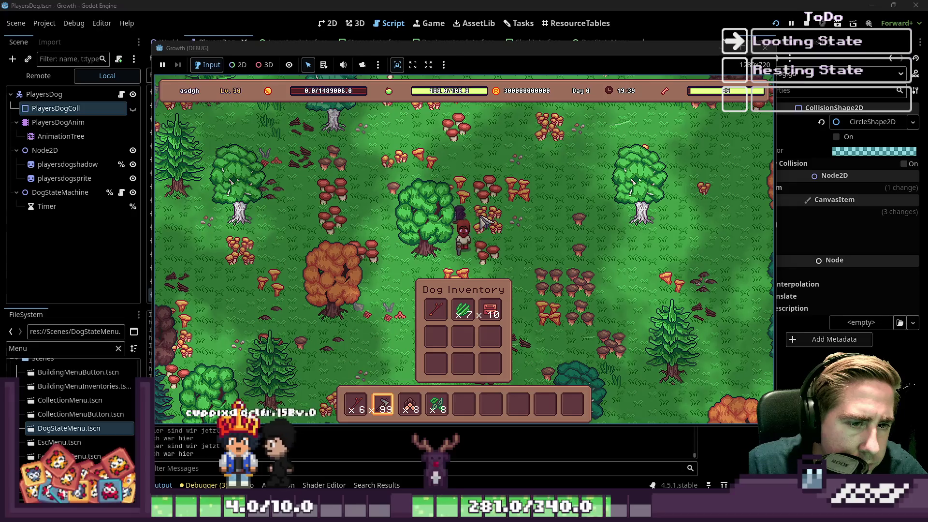
{"action": "key", "text": "s"}
{"action": "key", "text": "a"}
{"action": "key", "text": "w"}
{"action": "key", "text": "d"}
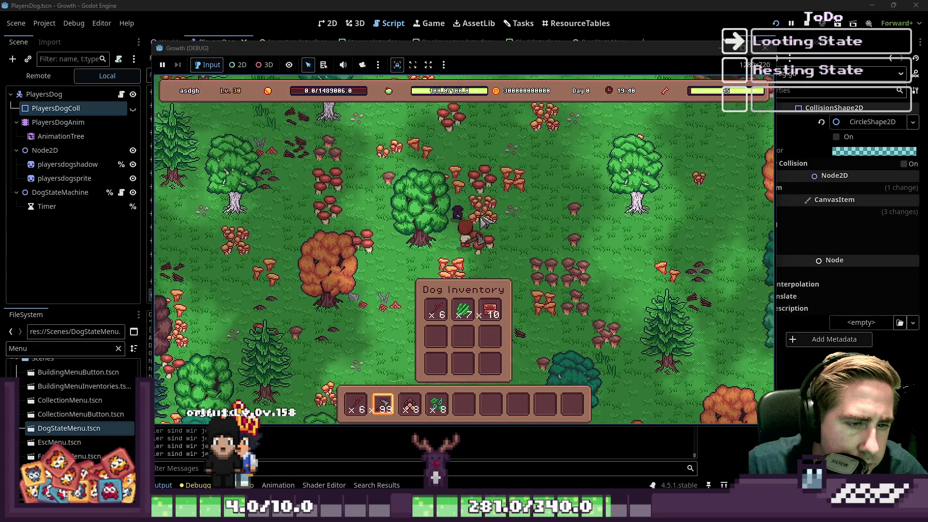
{"action": "key", "text": "s"}
{"action": "key", "text": "a"}
{"action": "key", "text": "s"}
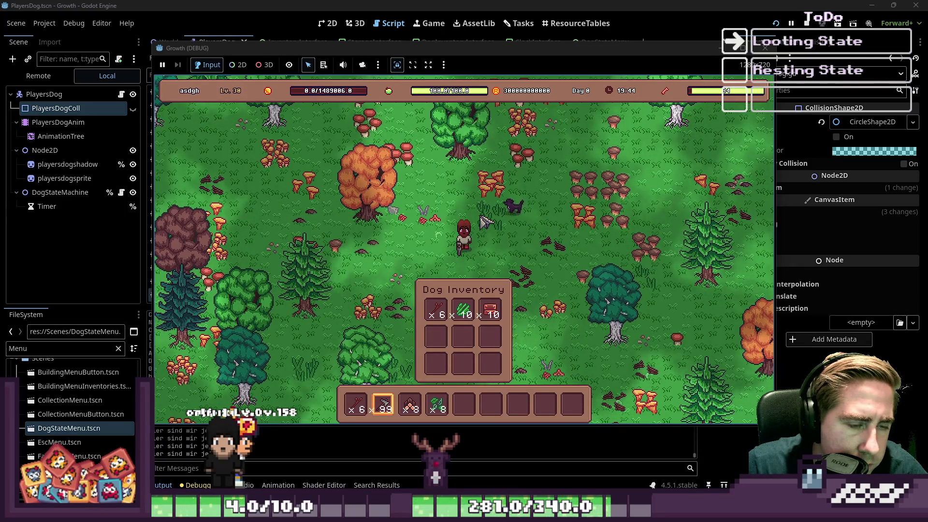
{"action": "key", "text": "s"}
{"action": "key", "text": "a"}
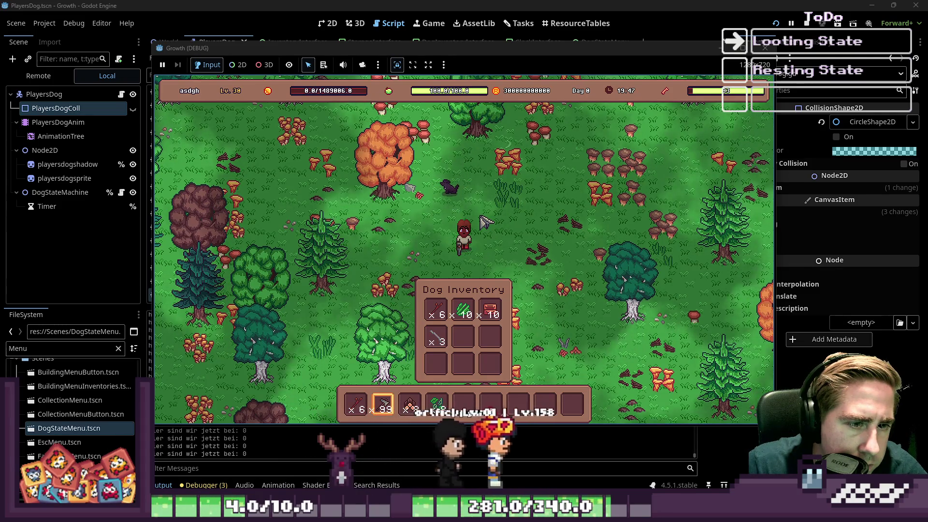
{"action": "key", "text": "a"}
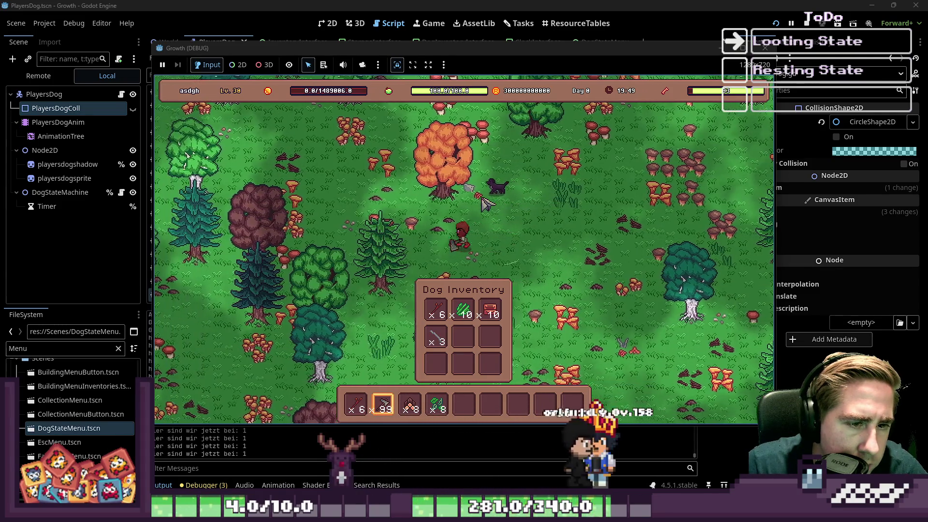
{"action": "key", "text": "a"}
Step: Stop the game and switch to the DogLooting.gd script
{"action": "left_click", "coordinate": [765, 48]}
{"action": "scroll", "coordinate": [188, 179], "scroll_direction": "up", "scroll_amount": 5}
{"action": "left_click", "coordinate": [203, 158]}
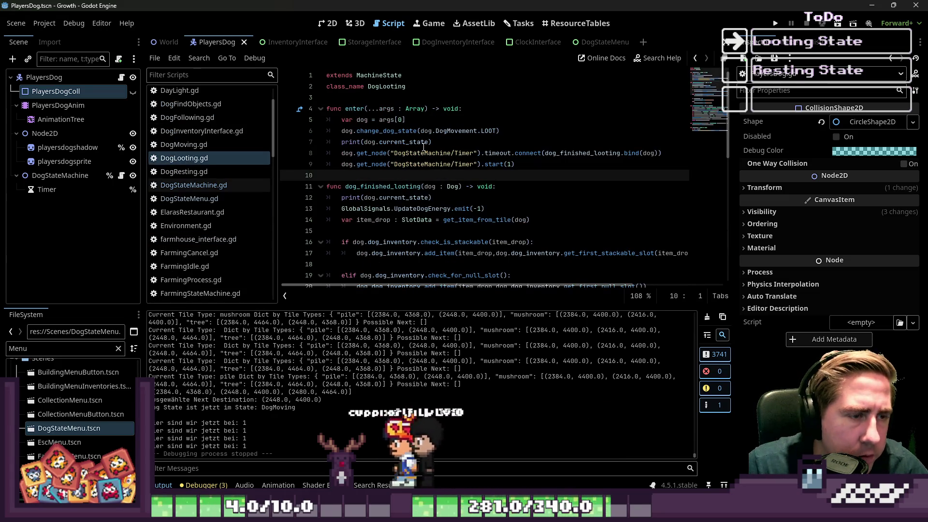
Step: Delete the debug colour-rect line 30 in get_item_from_tile
{"action": "scroll", "coordinate": [424, 146], "scroll_direction": "down", "scroll_amount": 2}
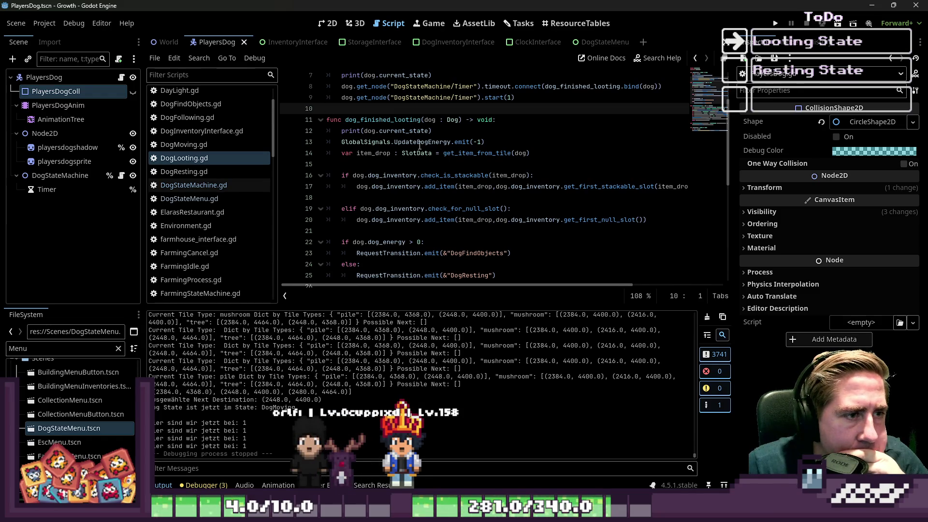
{"action": "scroll", "coordinate": [420, 145], "scroll_direction": "down", "scroll_amount": 5}
{"action": "scroll", "coordinate": [418, 144], "scroll_direction": "up", "scroll_amount": 5}
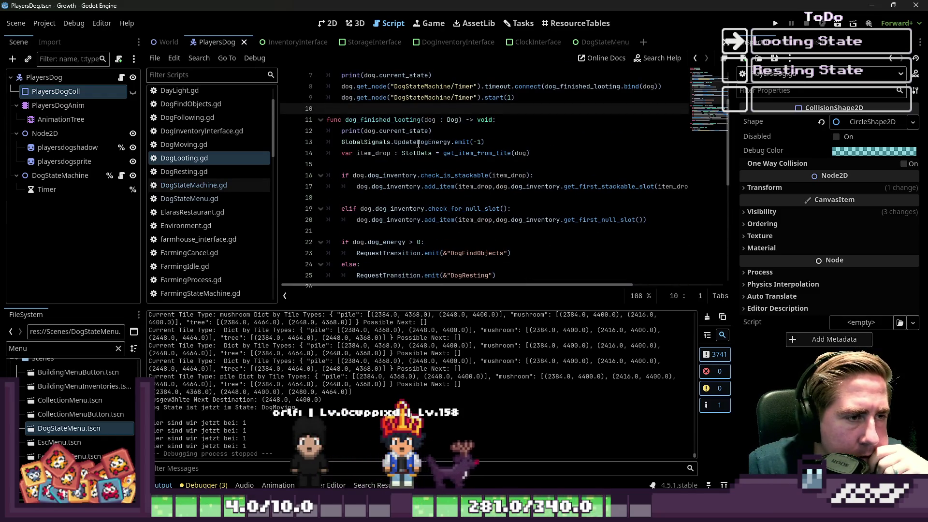
{"action": "scroll", "coordinate": [418, 144], "scroll_direction": "down", "scroll_amount": 5}
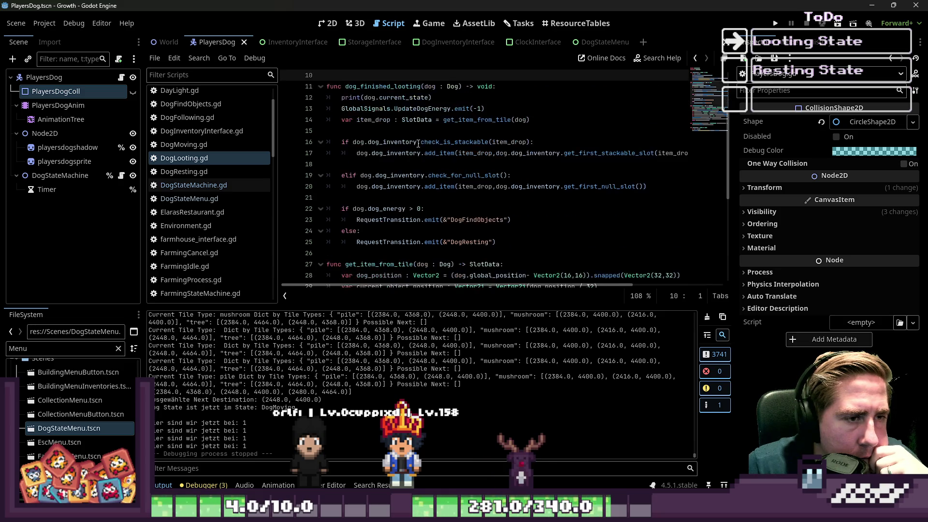
{"action": "left_click_drag", "start_coordinate": [553, 164], "coordinate": [314, 164]}
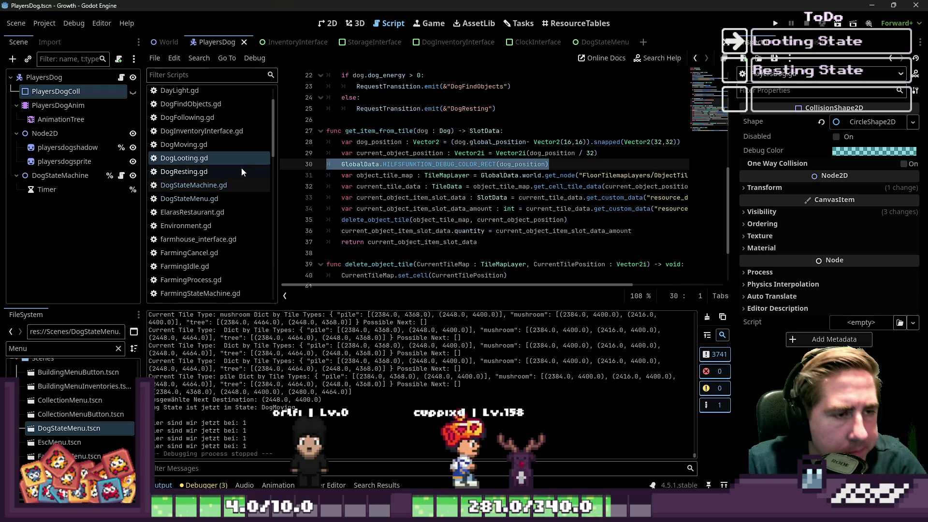
{"action": "key", "text": "BackSpace"}
{"action": "key", "text": "BackSpace"}
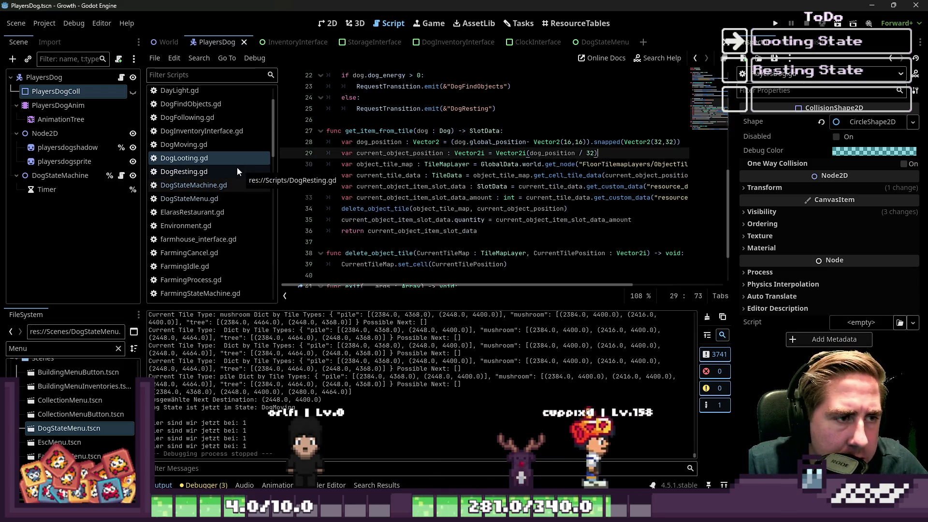
Step: Add 'dog.global_position = dog_position' after line 28, save, and run the game
{"action": "left_click", "coordinate": [544, 141]}
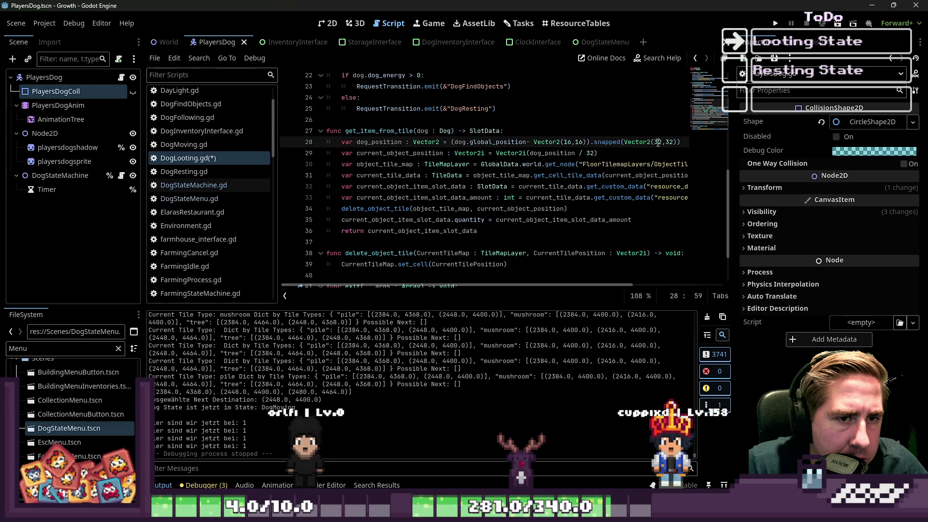
{"action": "left_click", "coordinate": [684, 144]}
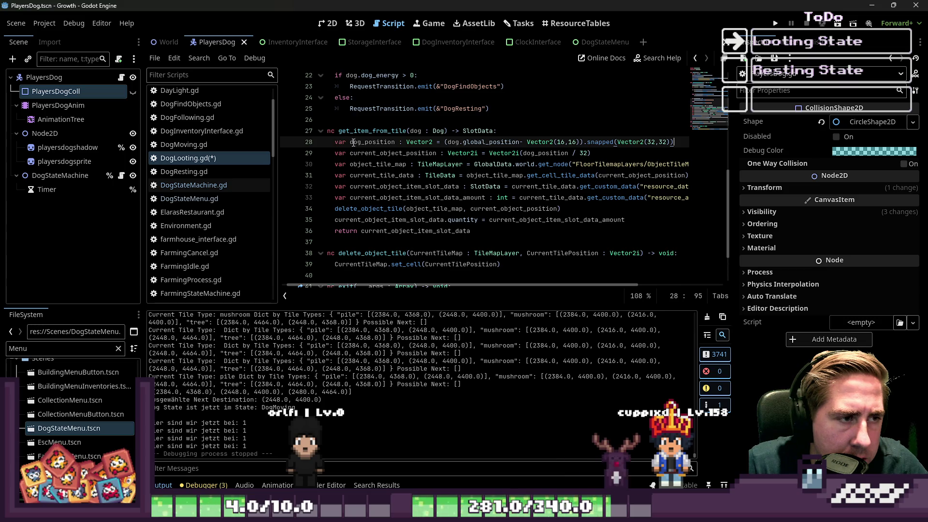
{"action": "key", "text": "Return"}
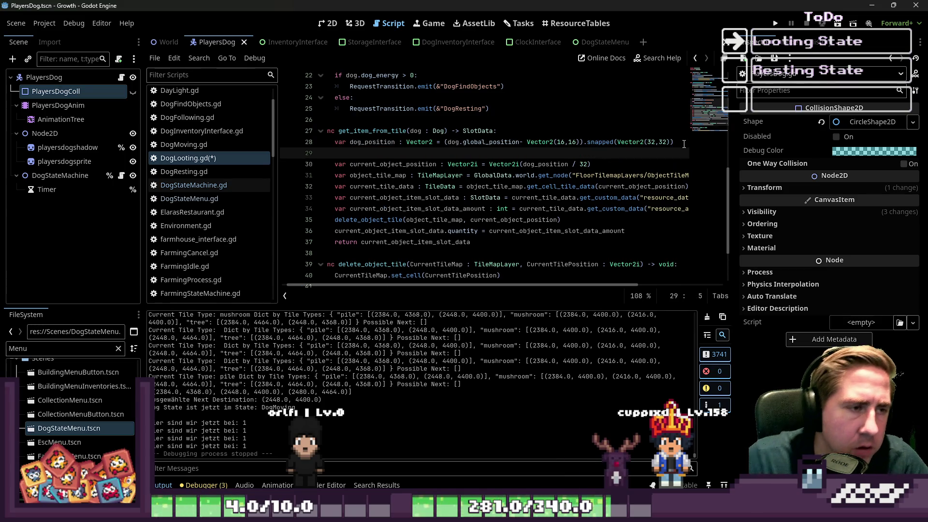
{"action": "type", "text": "dog_position"}
{"action": "key", "text": "ctrl+BackSpace"}
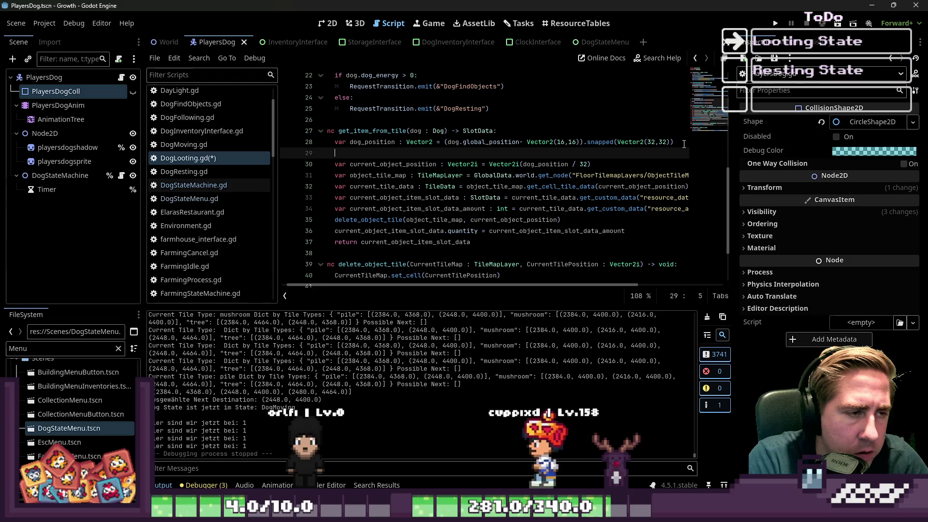
{"action": "type", "text": "dog.global_position ="}
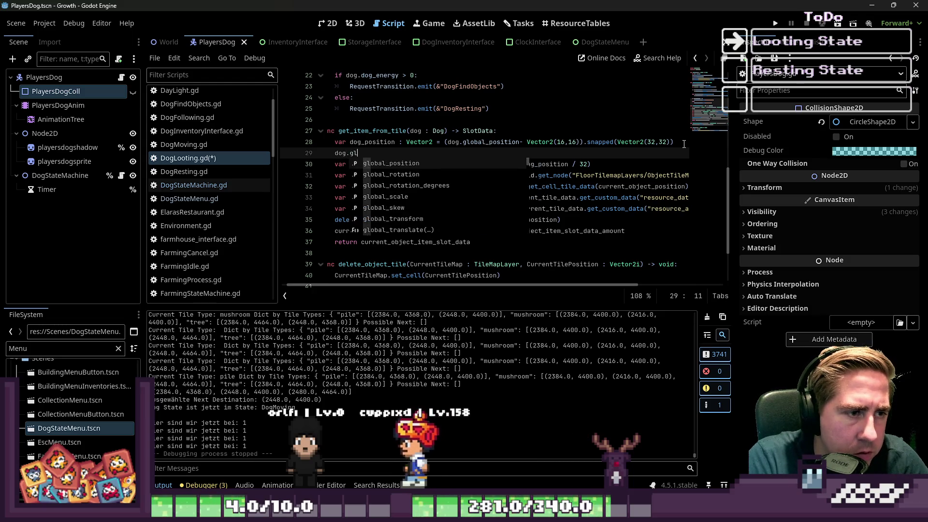
{"action": "key", "text": "Escape"}
{"action": "key", "text": "Up"}
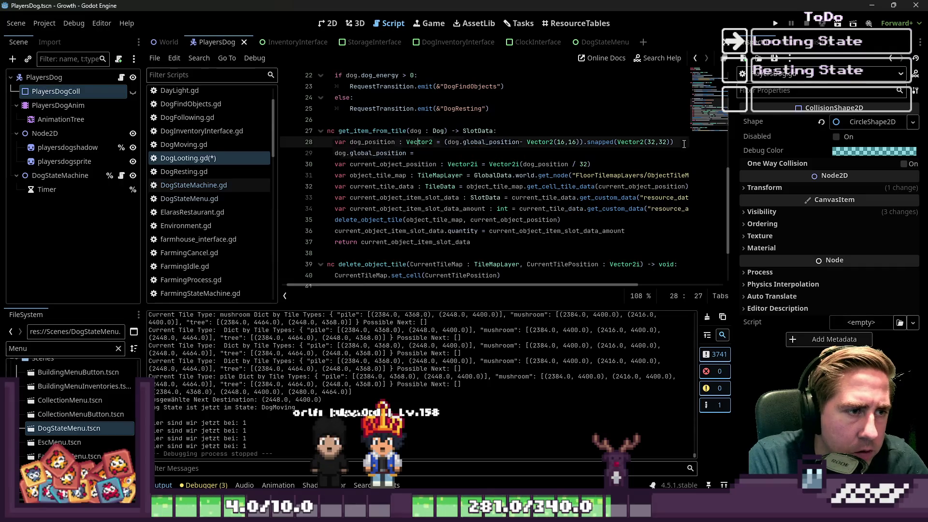
{"action": "key", "text": "ctrl+shift+Right"}
{"action": "key", "text": "Down"}
{"action": "key", "text": "ctrl+Right"}
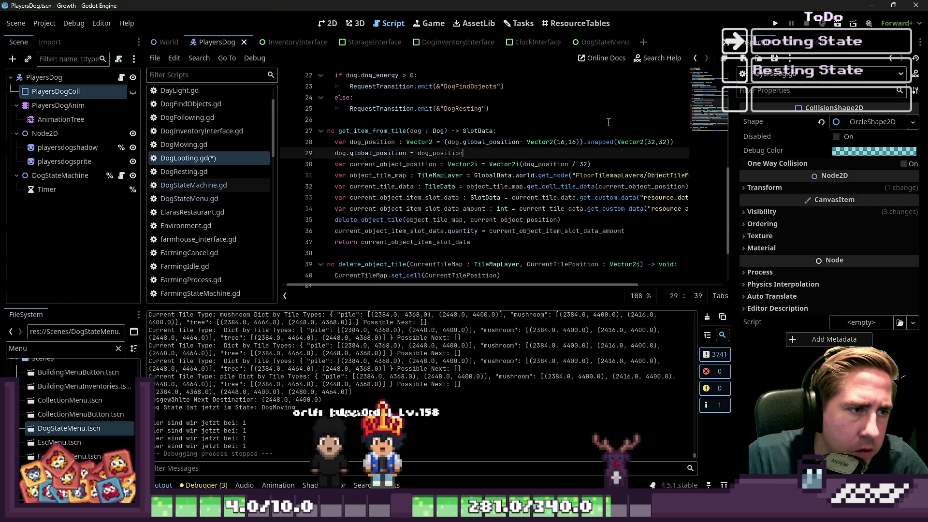
{"action": "key", "text": "ctrl+s"}
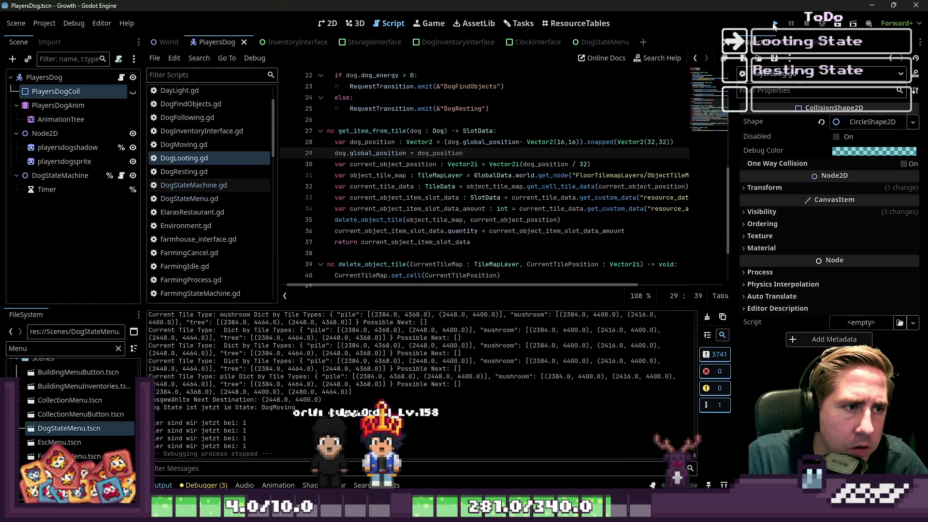
{"action": "left_click", "coordinate": [774, 25]}
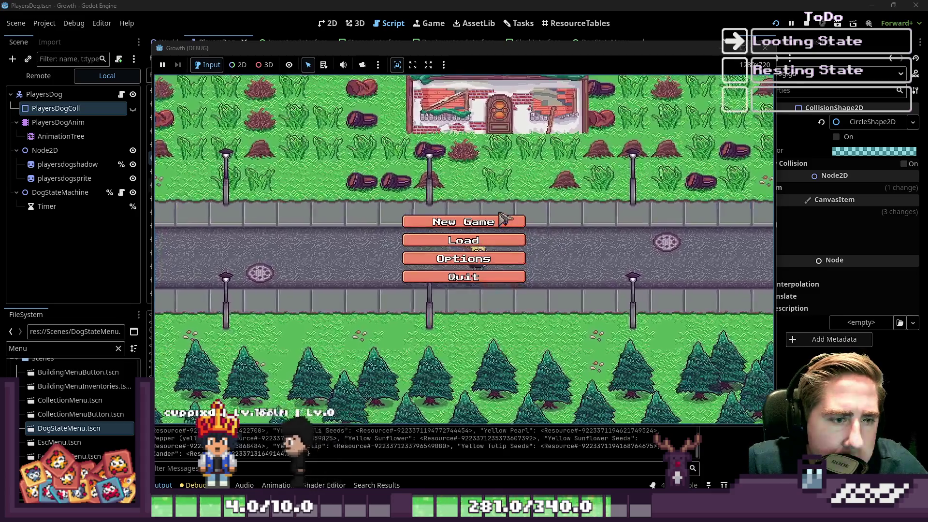
Step: Start a new game with a test character name
{"action": "left_click", "coordinate": [505, 220]}
{"action": "left_click", "coordinate": [500, 147]}
{"action": "type", "text": "asdgwl"}
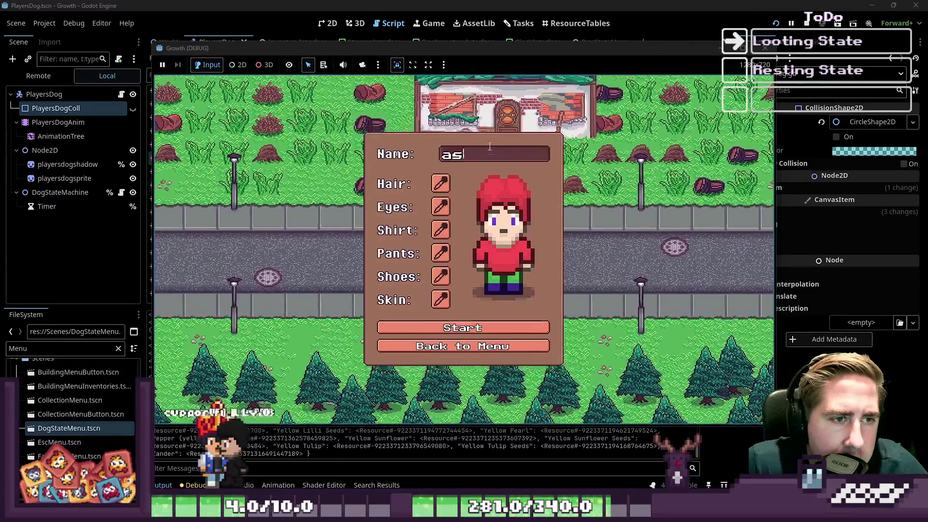
{"action": "left_click", "coordinate": [459, 327]}
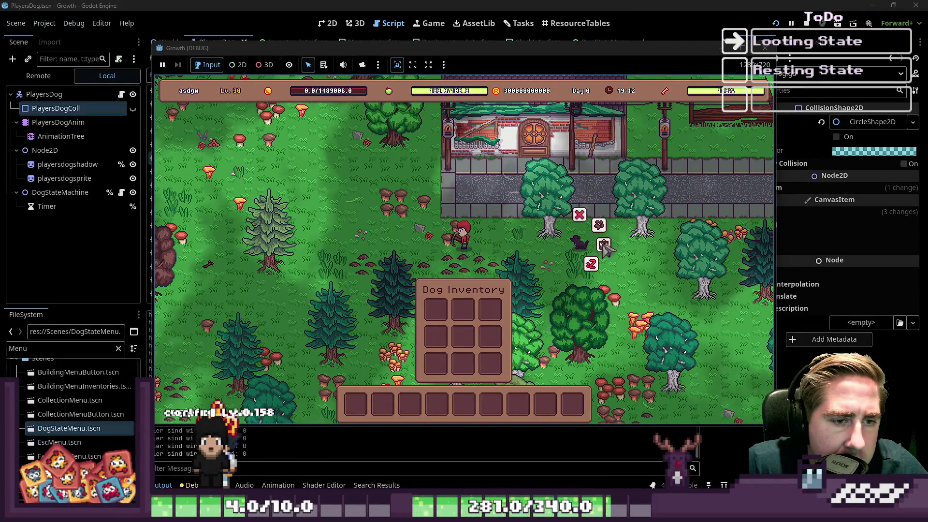
Step: Walk the player around while the dog loots three item stacks, then stop the game
{"action": "key", "text": "a"}
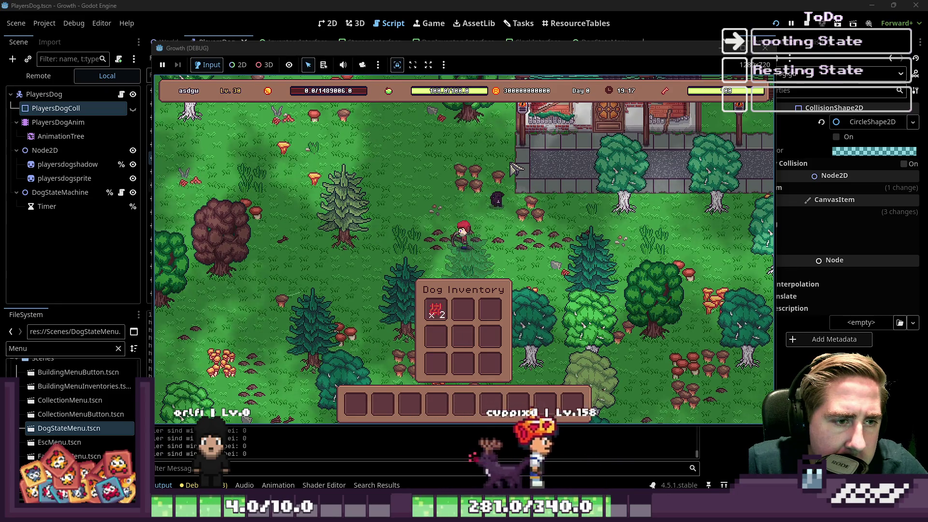
{"action": "key", "text": "a"}
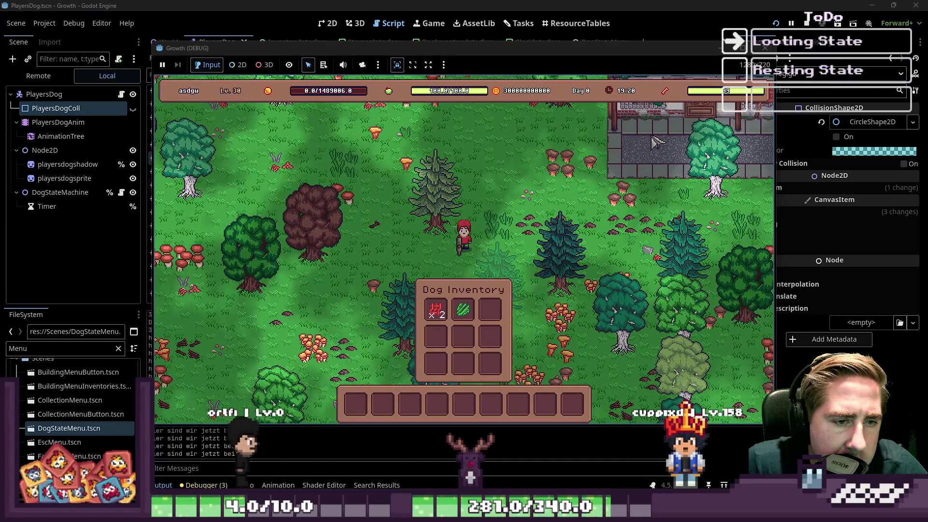
{"action": "key", "text": "d"}
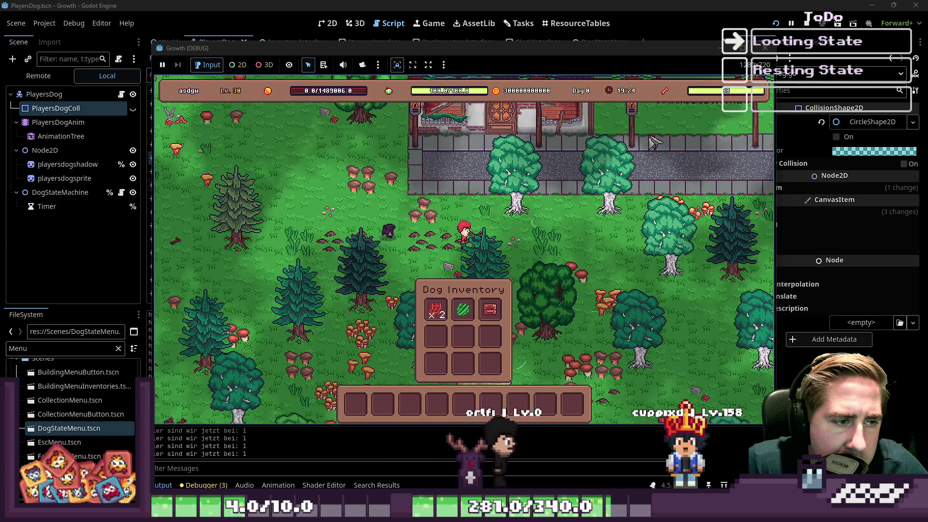
{"action": "key", "text": "a"}
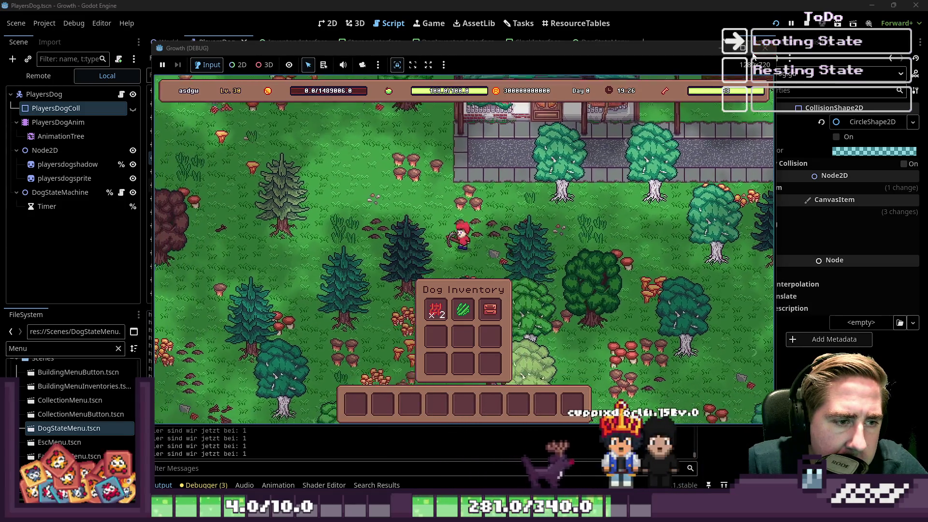
{"action": "key", "text": "s"}
{"action": "key", "text": "i"}
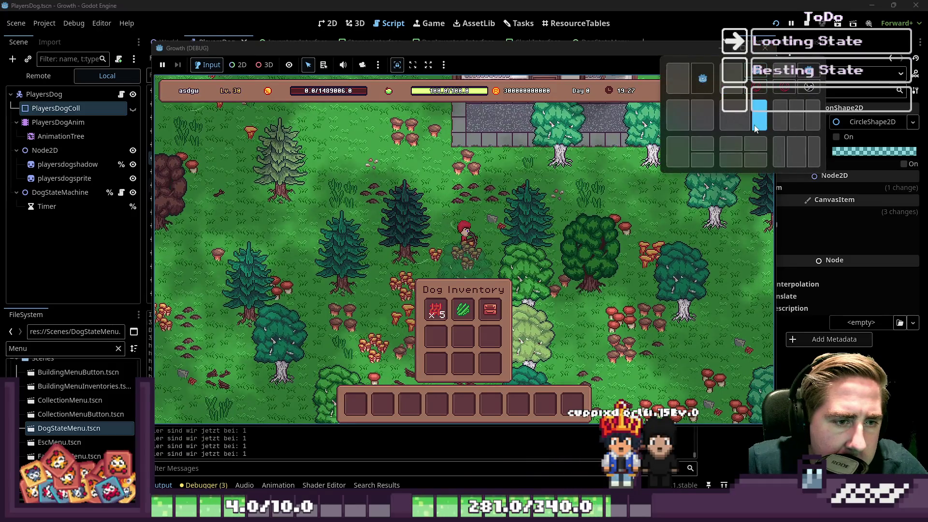
{"action": "left_click", "coordinate": [768, 48]}
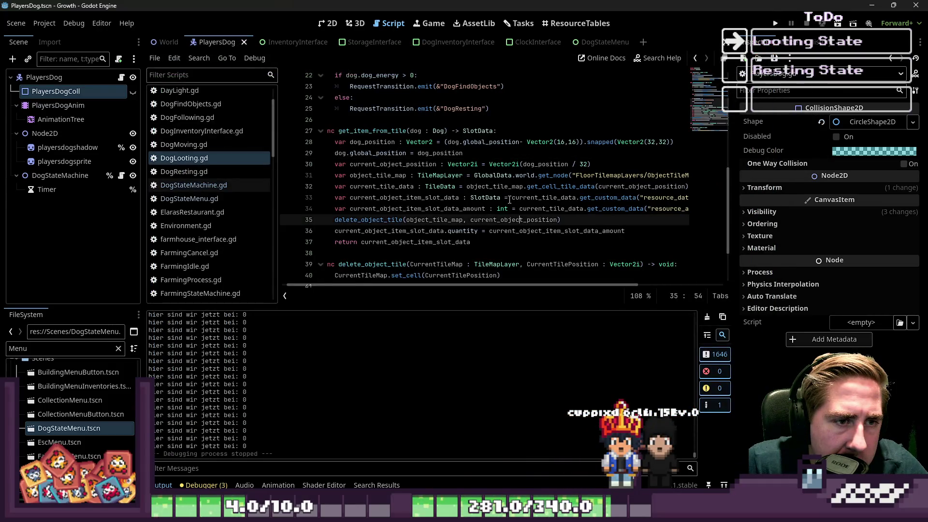
Step: Review the offset and tile-position expressions on lines 28–30 of DogLooting.gd
{"action": "left_click", "coordinate": [555, 163]}
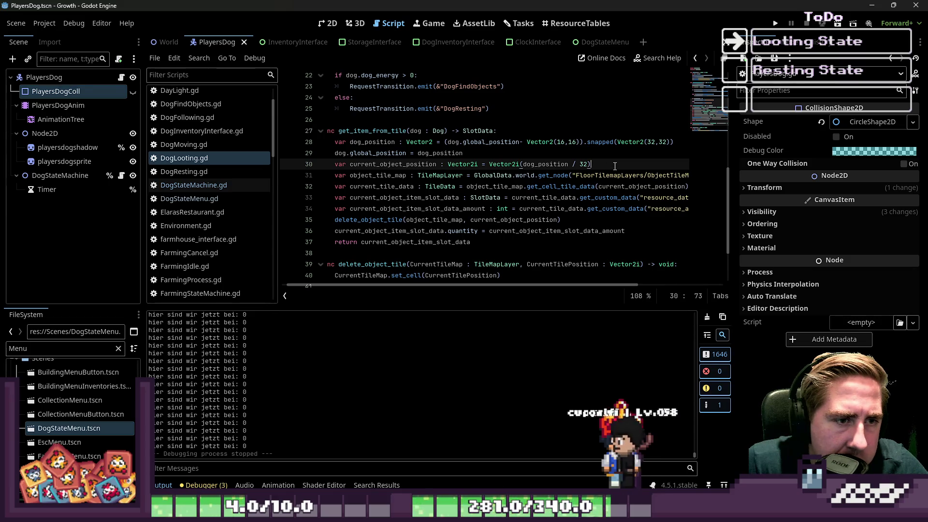
{"action": "left_click", "coordinate": [463, 153]}
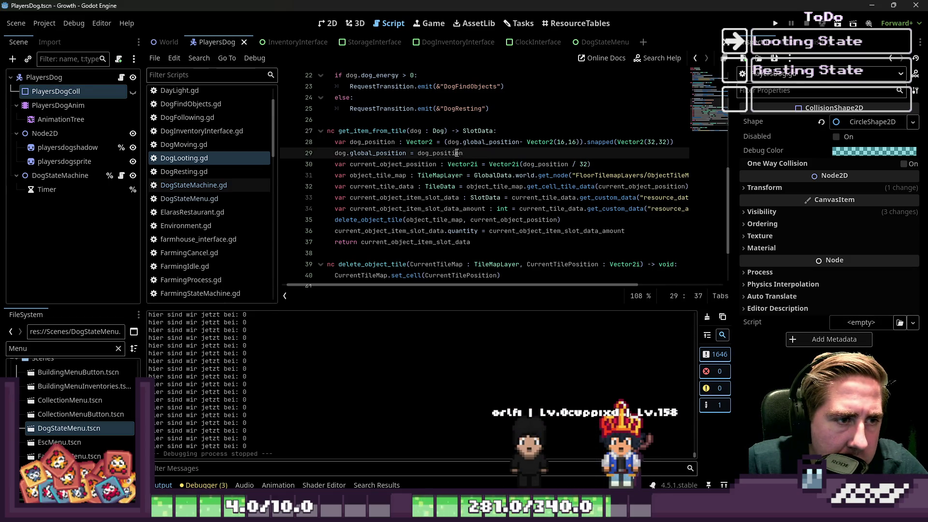
{"action": "left_click", "coordinate": [565, 142]}
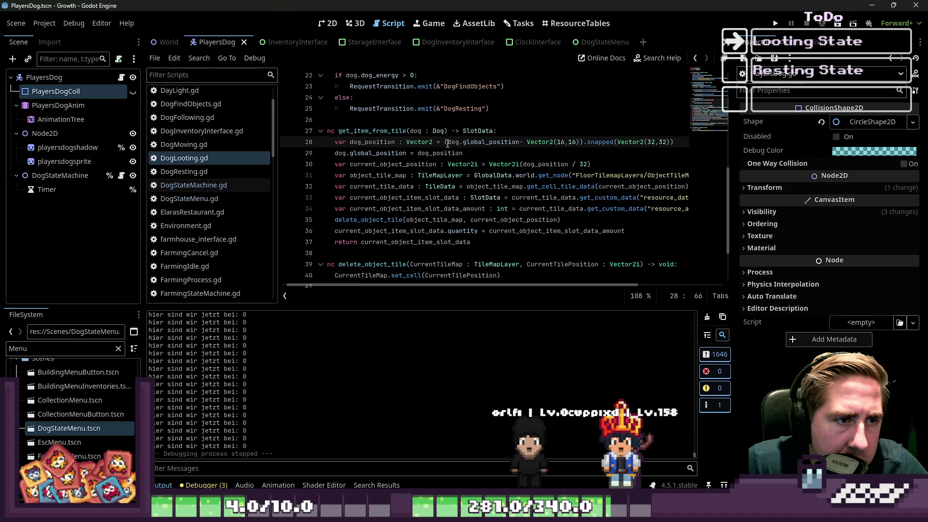
{"action": "left_click_drag", "start_coordinate": [448, 141], "coordinate": [565, 143]}
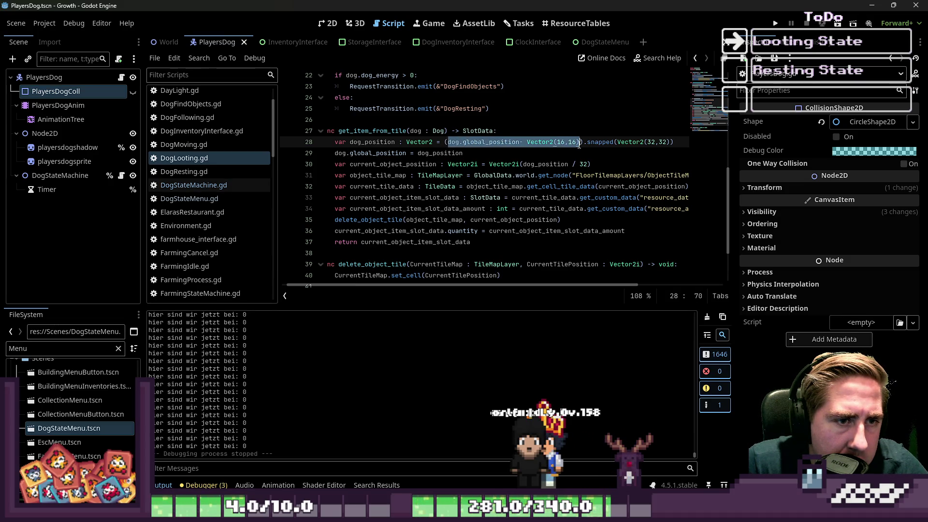
{"action": "left_click", "coordinate": [517, 152]}
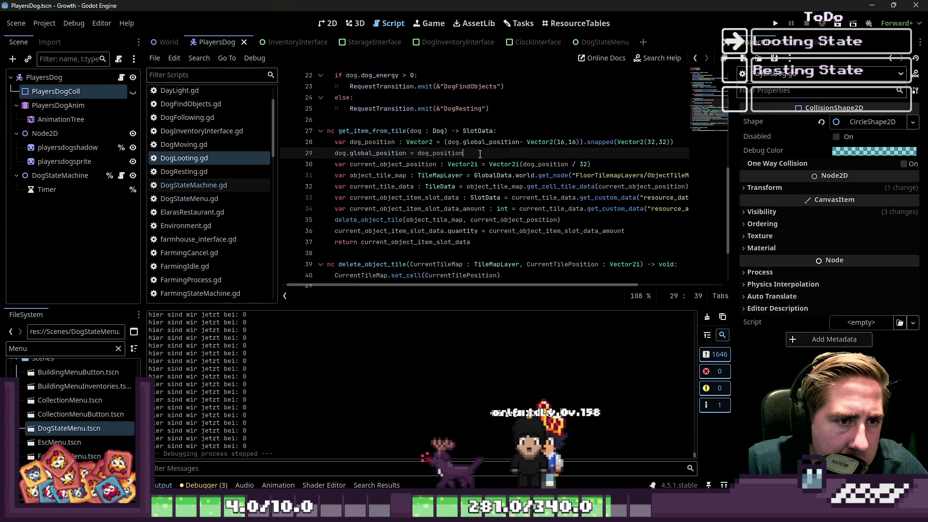
Step: Replace dog_position on line 29 with dog.next_destination, then save, run, and start a new game
{"action": "double_click", "coordinate": [453, 153]}
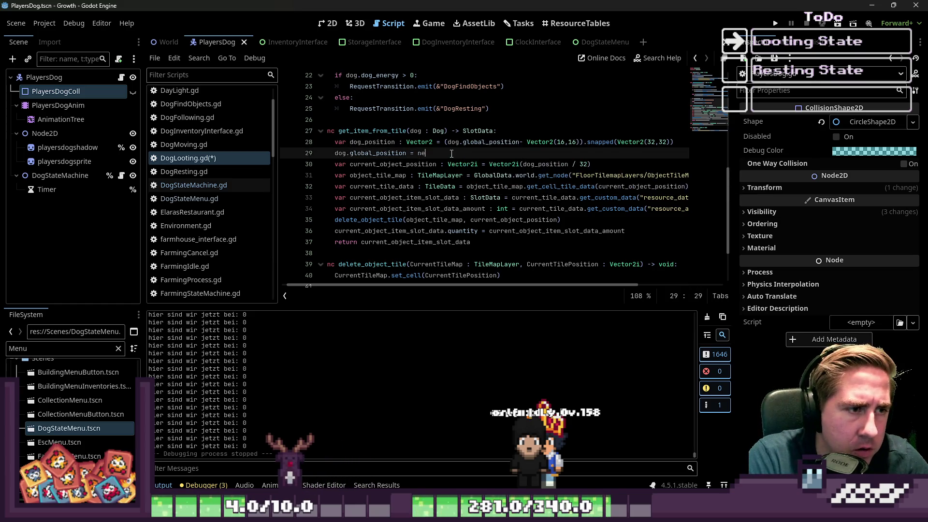
{"action": "key", "text": "BackSpace"}
{"action": "type", "text": "dog.next_destination"}
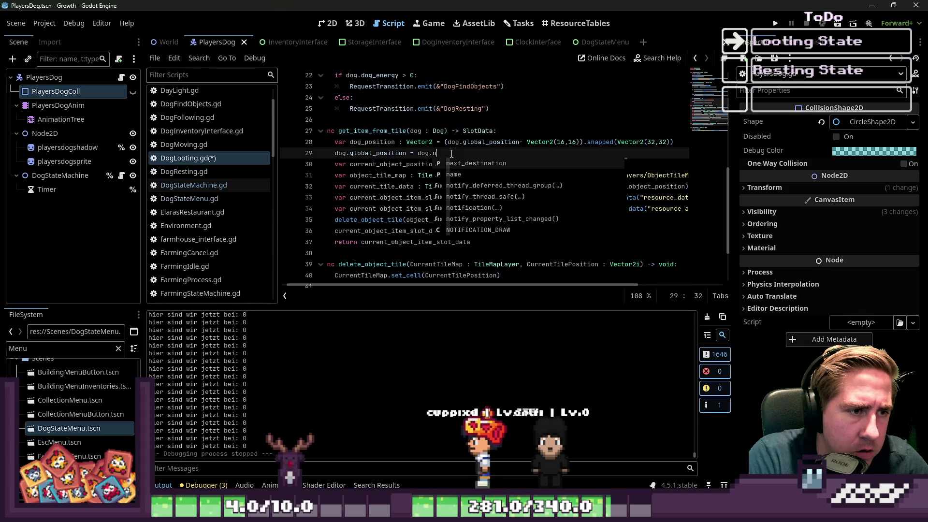
{"action": "key", "text": "F5"}
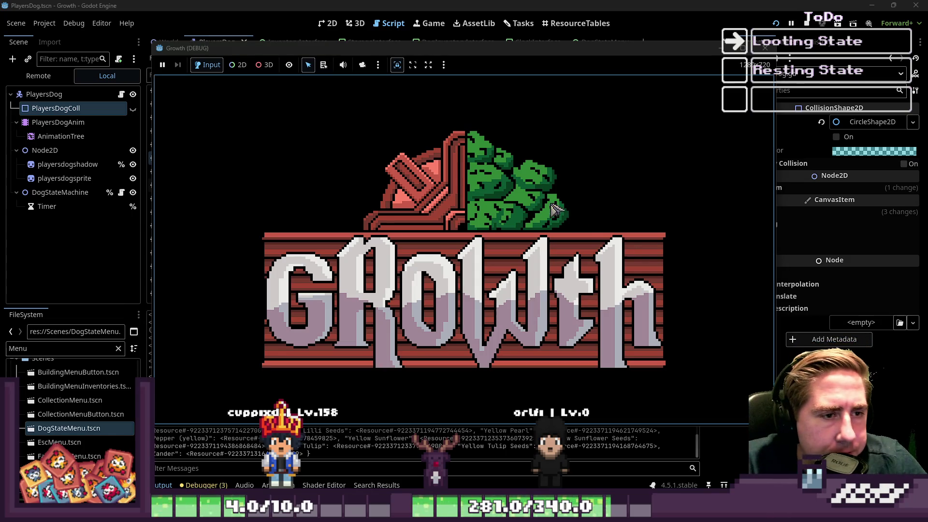
{"action": "left_click", "coordinate": [486, 223]}
Step: Start playing and walk the character right and down toward the architecture office
{"action": "left_click", "coordinate": [458, 327]}
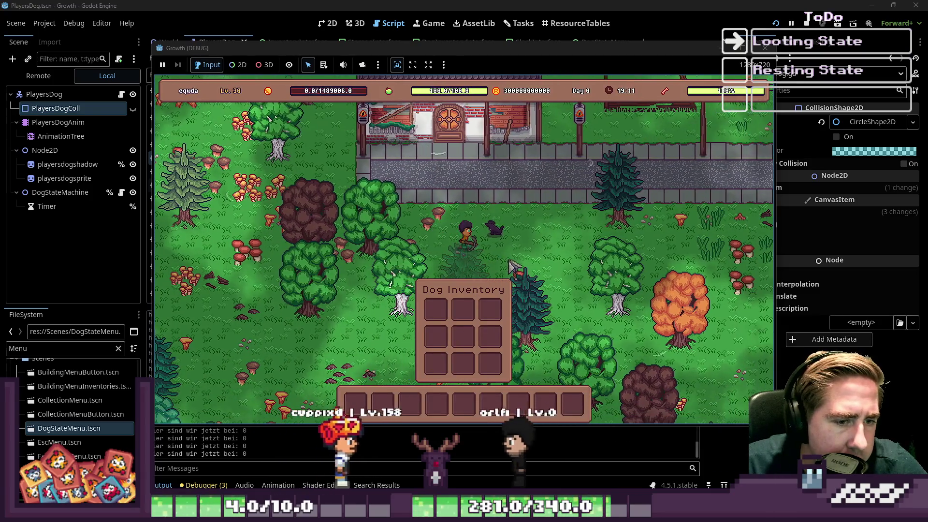
{"action": "key", "text": "d"}
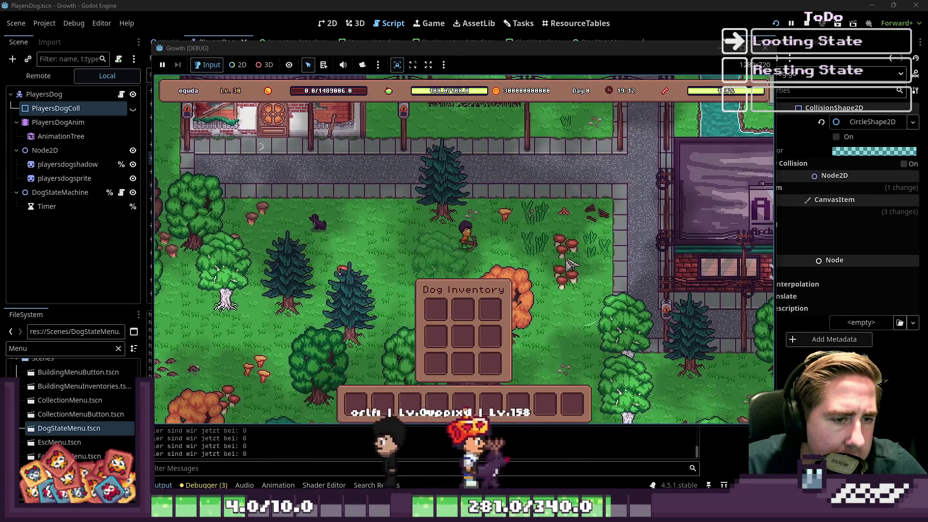
{"action": "key", "text": "d"}
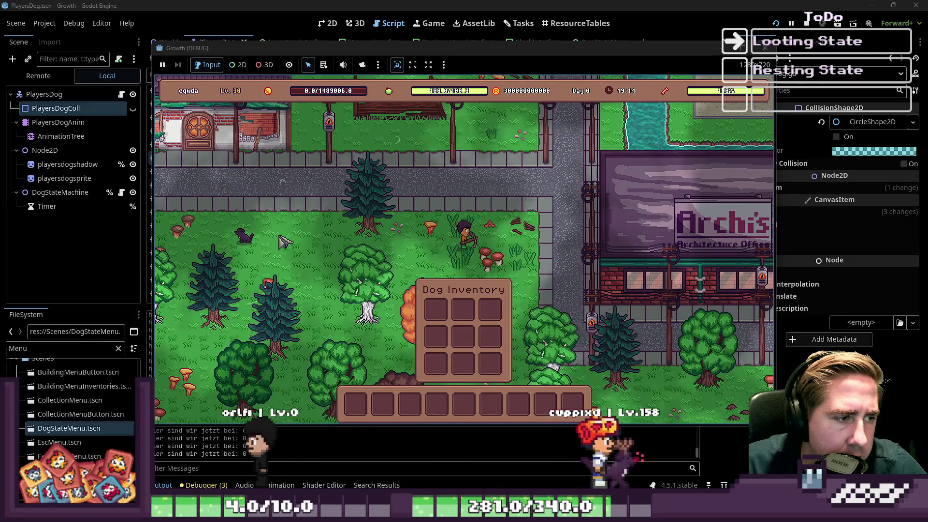
{"action": "key", "text": "s"}
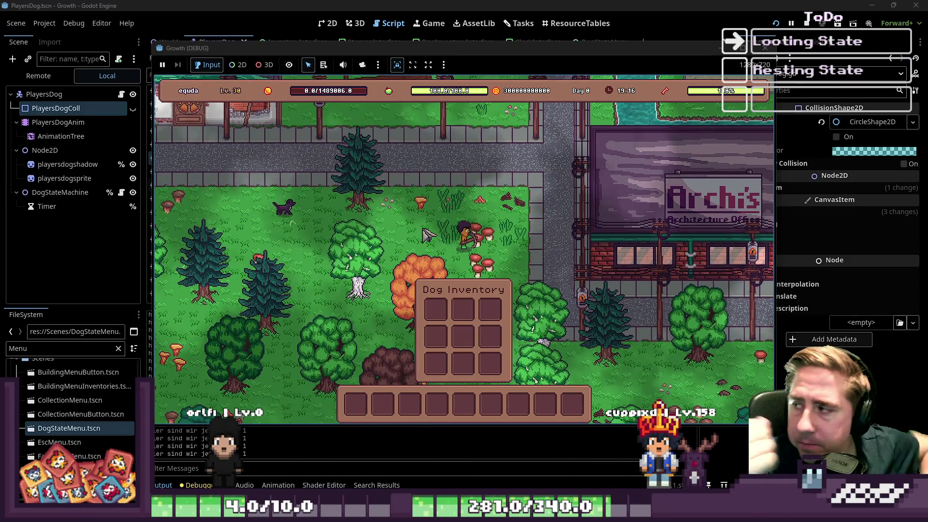
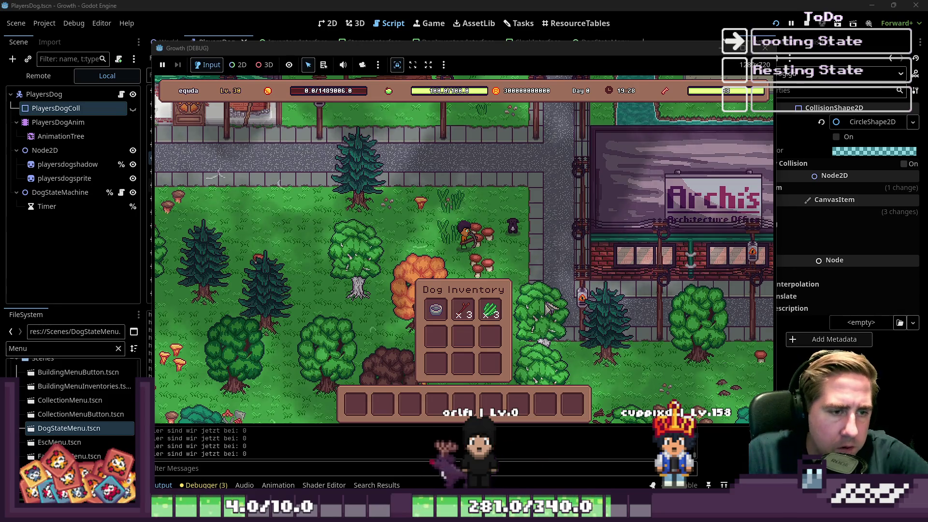
Step: Stop the running game and cut the dog position assignment from line 29 of get_item_from_tile
{"action": "key", "text": "a"}
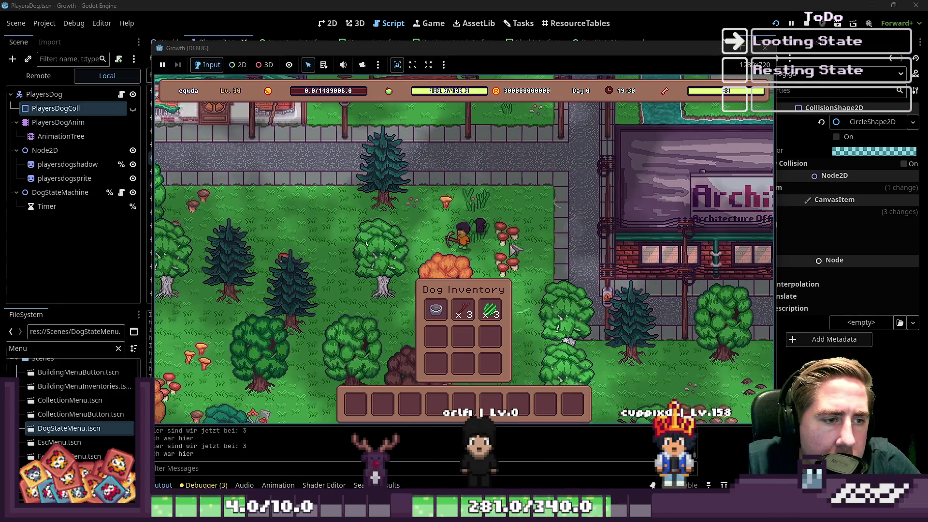
{"action": "key", "text": "s"}
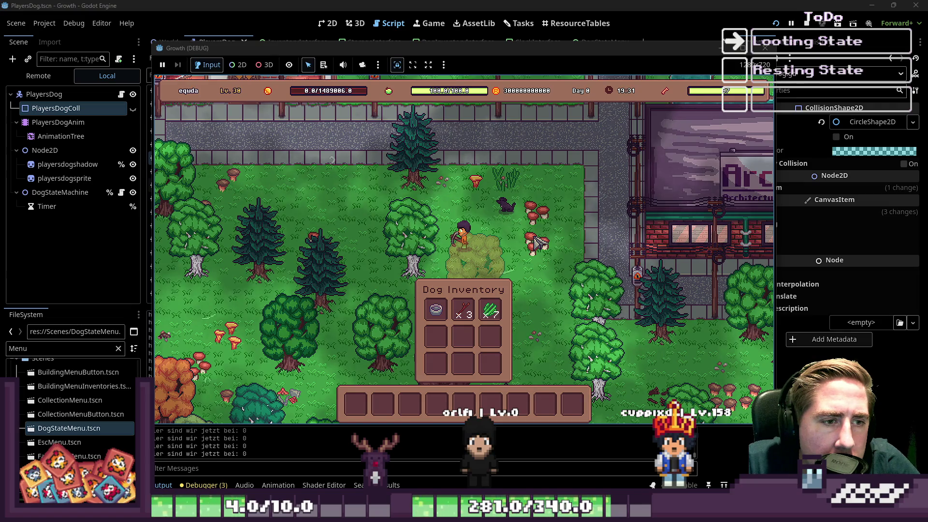
{"action": "left_click", "coordinate": [768, 48]}
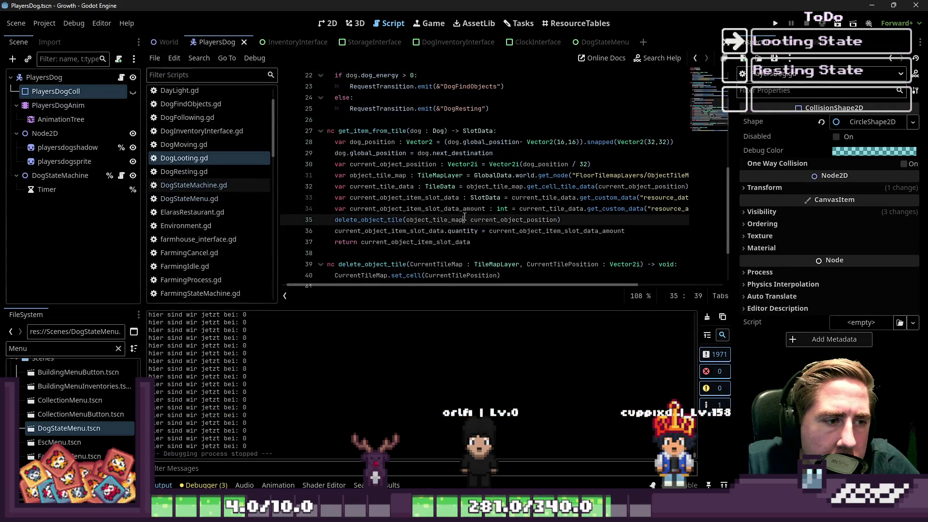
{"action": "left_click_drag", "start_coordinate": [493, 154], "coordinate": [333, 153]}
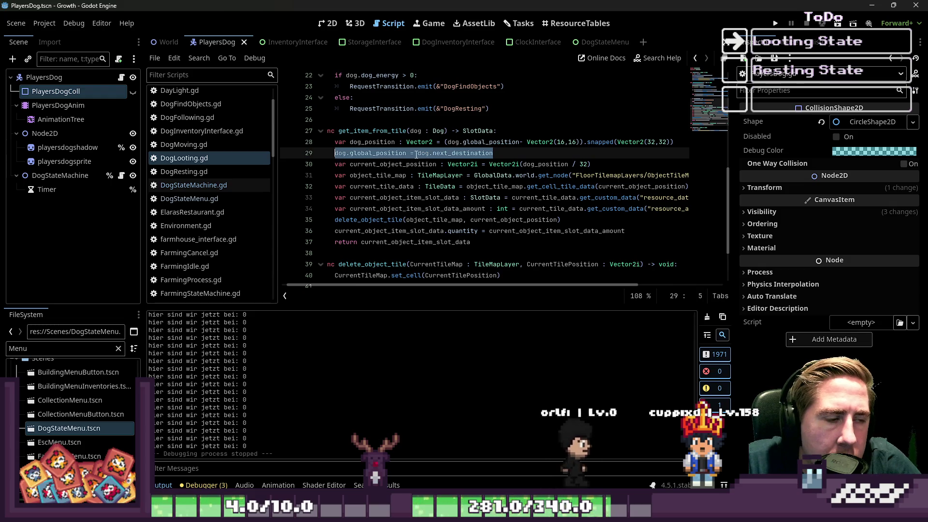
{"action": "key", "text": "BackSpace"}
{"action": "key", "text": "BackSpace"}
Step: Paste the position assignment into enter() below var dog, save DogLooting.gd, and relaunch the game
{"action": "scroll", "coordinate": [426, 160], "scroll_direction": "up", "scroll_amount": 2}
{"action": "scroll", "coordinate": [427, 160], "scroll_direction": "up", "scroll_amount": 4}
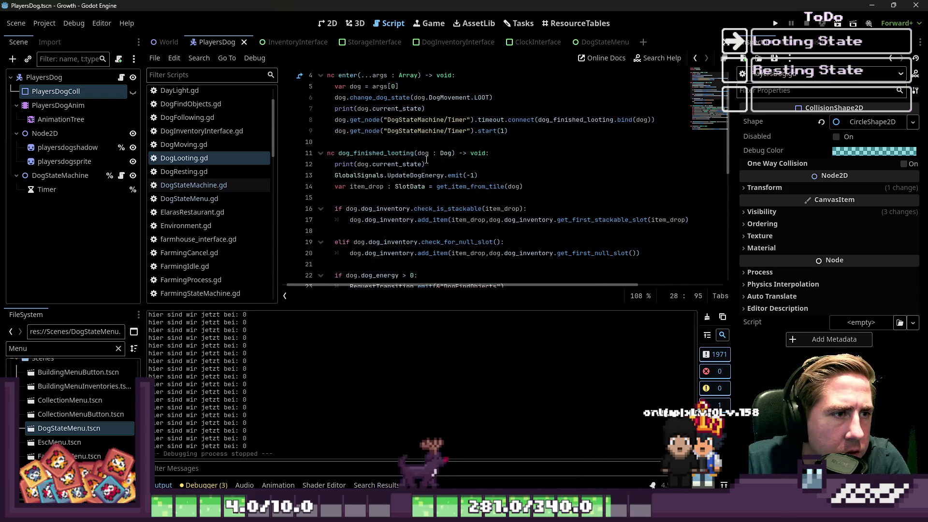
{"action": "scroll", "coordinate": [483, 145], "scroll_direction": "up", "scroll_amount": 1}
{"action": "left_click", "coordinate": [520, 131]}
{"action": "key", "text": "Return"}
{"action": "key", "text": "ctrl+z"}
{"action": "left_click", "coordinate": [438, 121]}
{"action": "key", "text": "Return"}
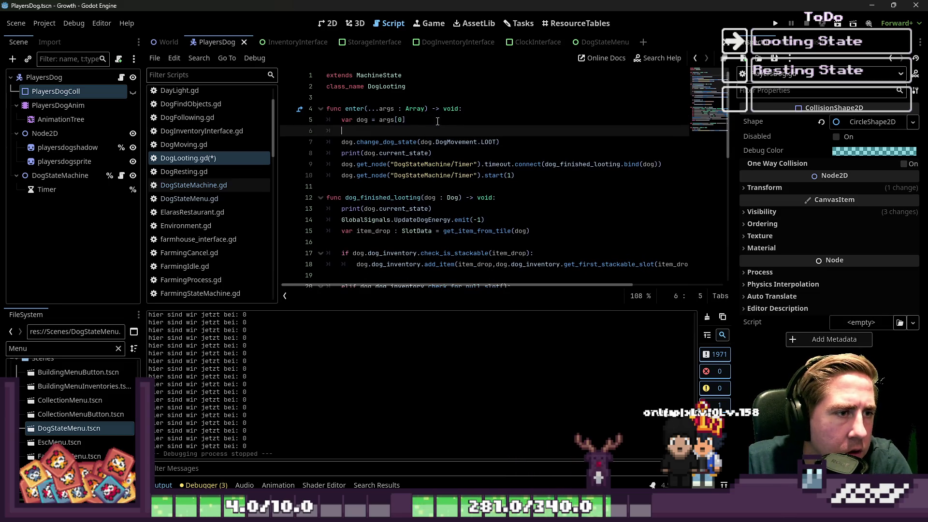
{"action": "key", "text": "ctrl+s"}
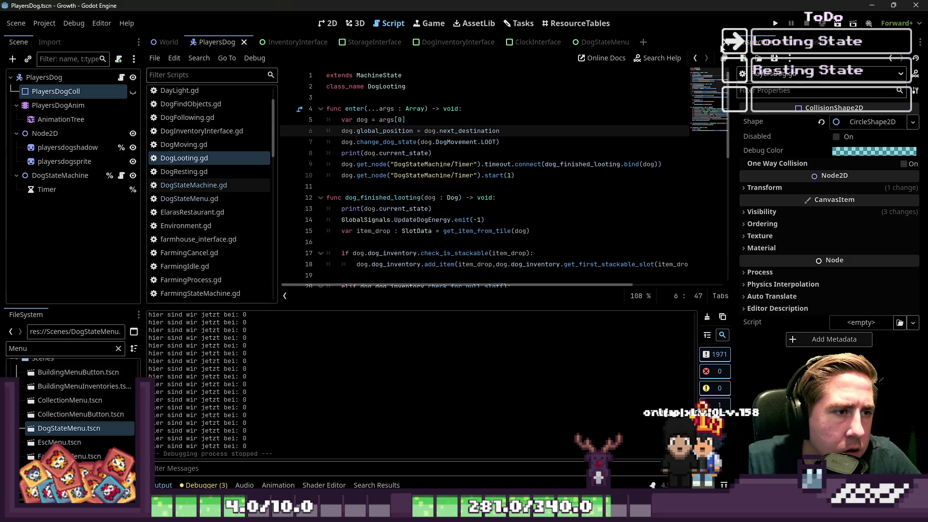
{"action": "left_click", "coordinate": [775, 21]}
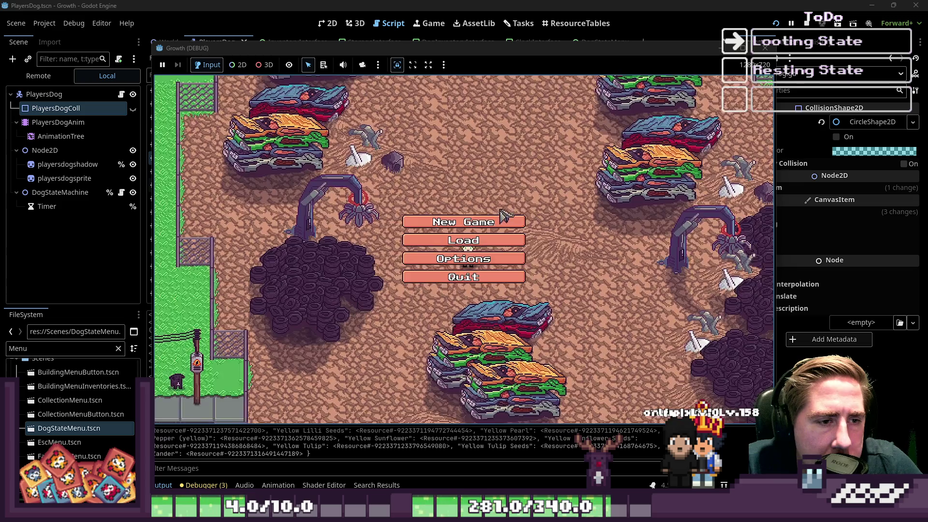
Step: Start a new game with a test character name and enter the world
{"action": "left_click", "coordinate": [461, 266]}
{"action": "type", "text": "ewqdas"}
{"action": "left_click", "coordinate": [462, 327]}
Step: Walk the player around the forest and pond while the dog follows and loots items
{"action": "key", "text": "s"}
{"action": "key", "text": "a"}
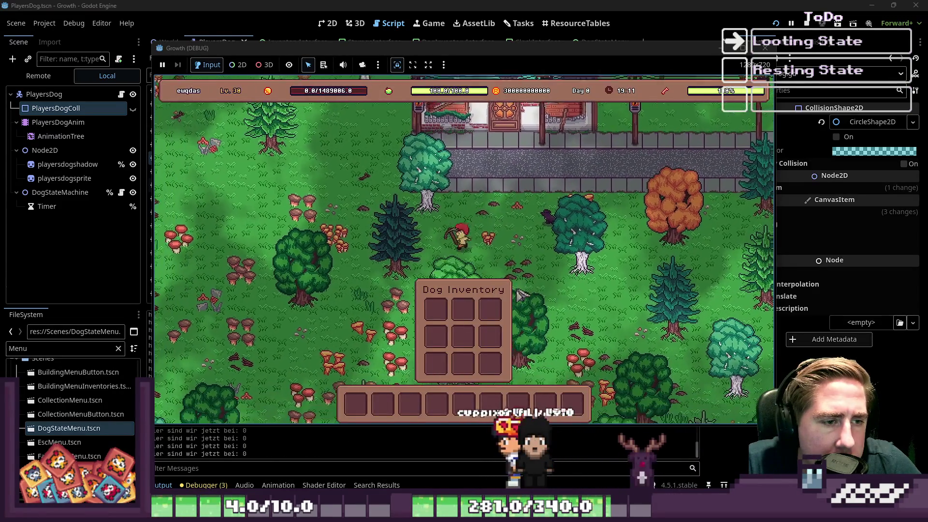
{"action": "key", "text": "s"}
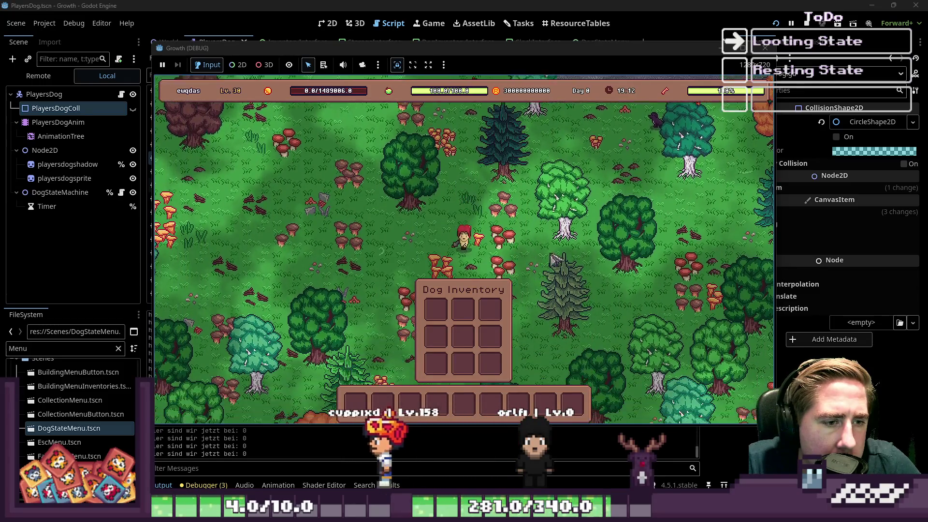
{"action": "key", "text": "s"}
{"action": "key", "text": "a"}
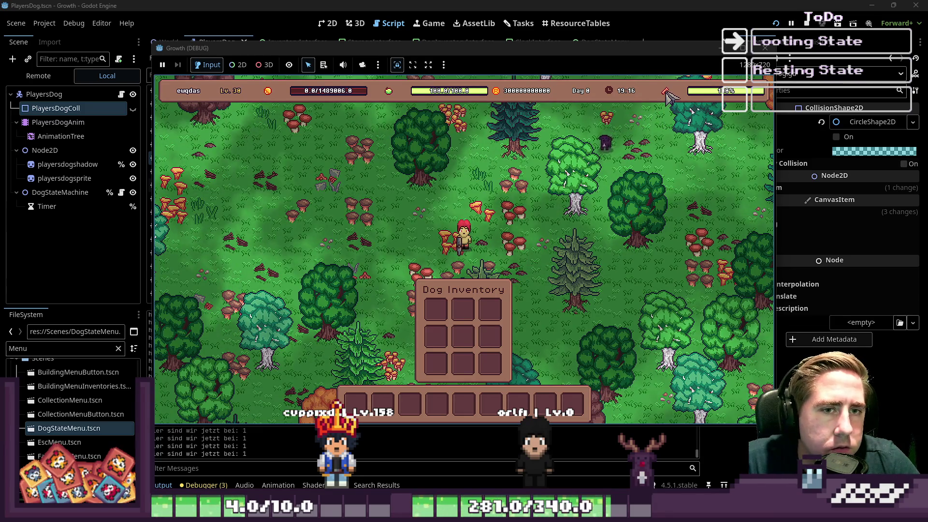
{"action": "key", "text": "s"}
{"action": "key", "text": "a"}
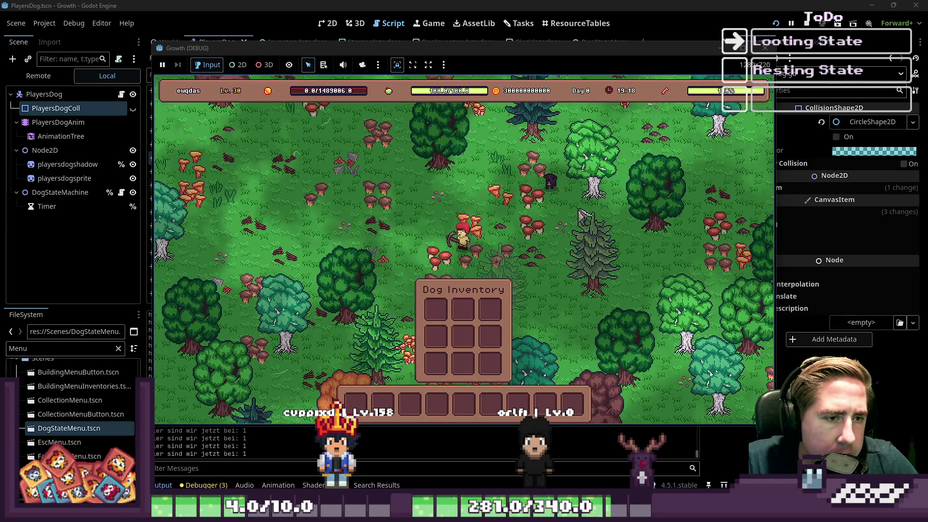
{"action": "key", "text": "a"}
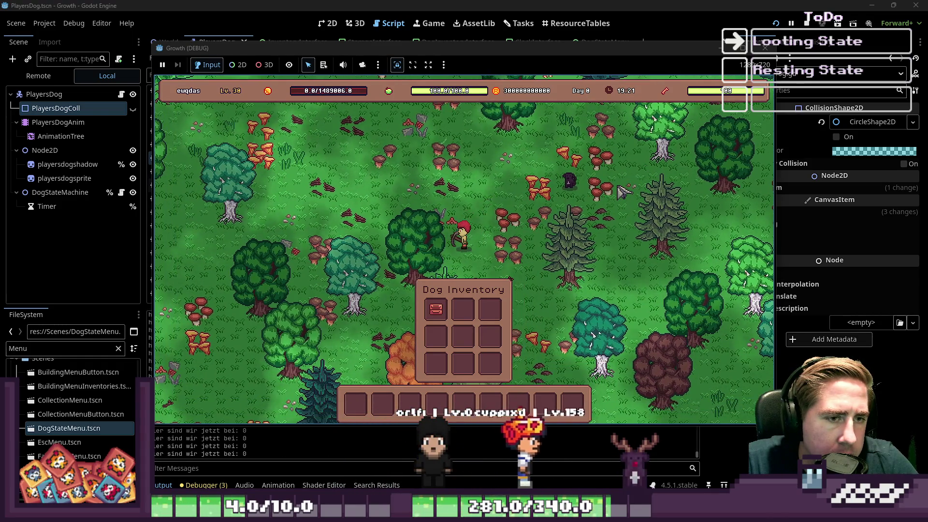
{"action": "key", "text": "a"}
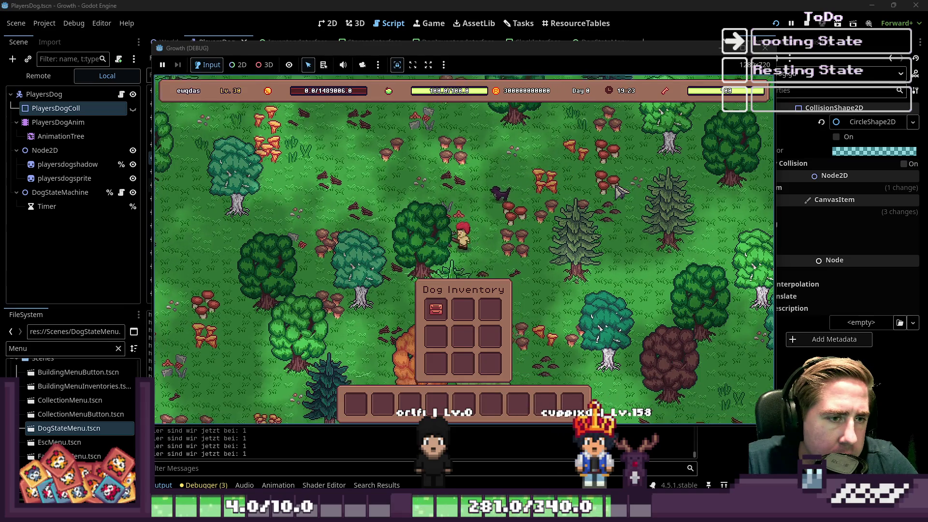
{"action": "key", "text": "w"}
{"action": "key", "text": "a"}
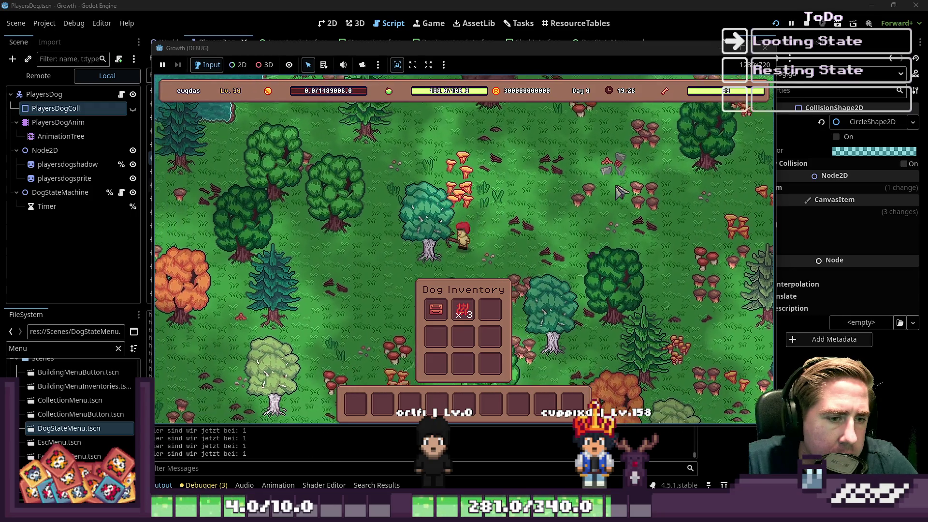
{"action": "key", "text": "s"}
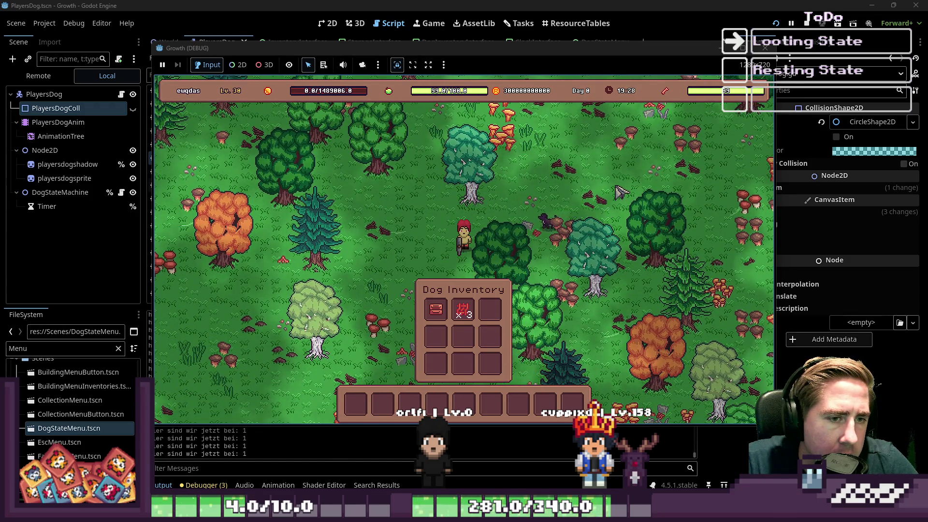
{"action": "key", "text": "w"}
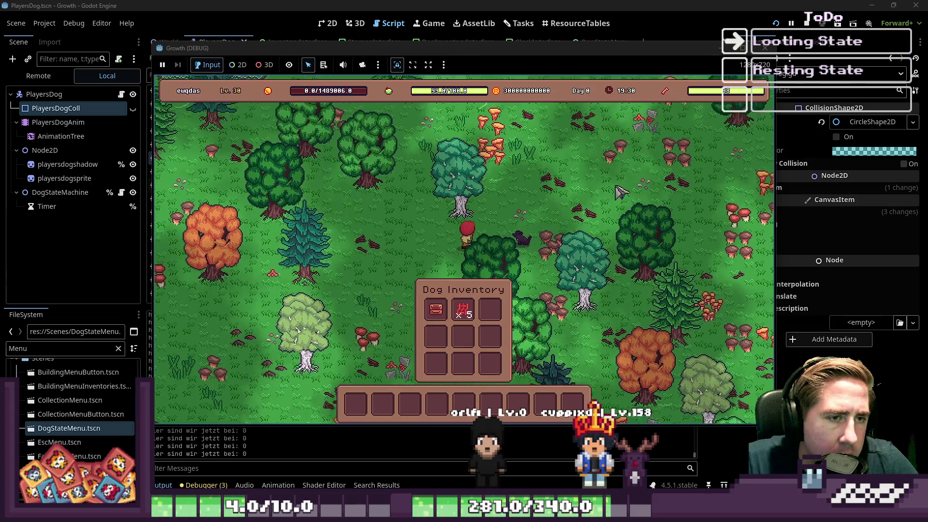
{"action": "key", "text": "w"}
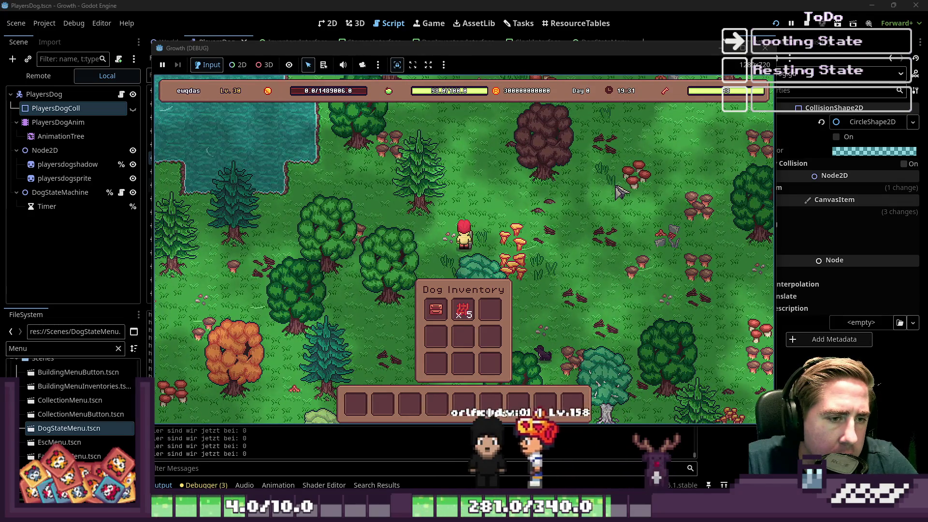
{"action": "key", "text": "s"}
{"action": "key", "text": "a"}
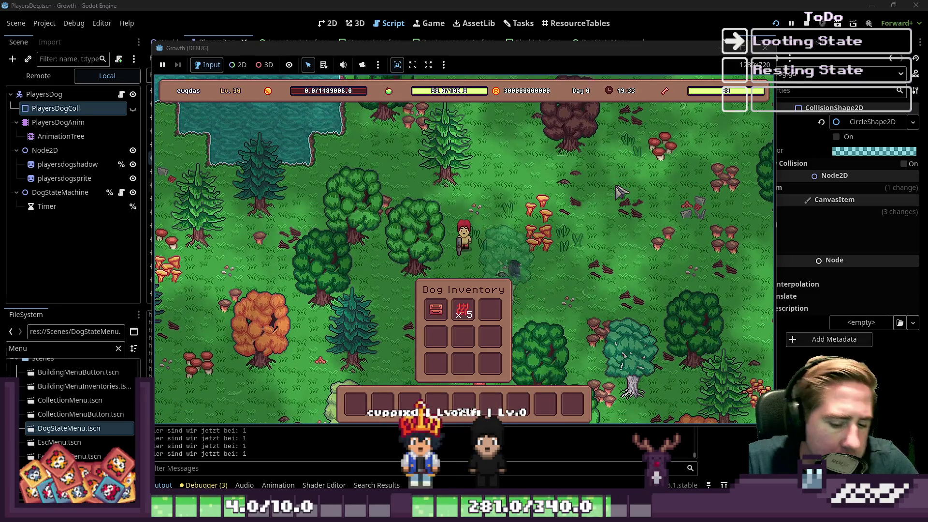
Step: Move the Axe from the inventory grid into the second hotbar slot
{"action": "key", "text": "i"}
{"action": "left_click_drag", "start_coordinate": [633, 109], "coordinate": [458, 357]}
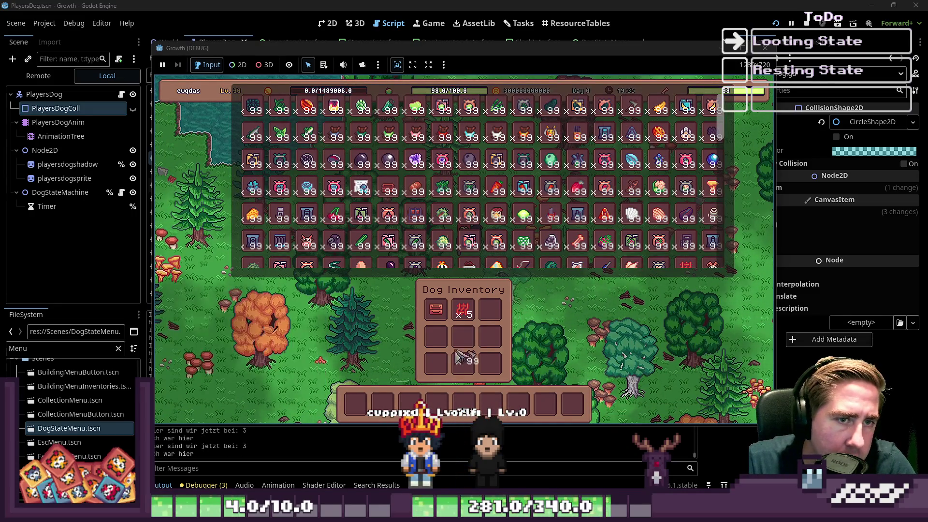
{"action": "left_click", "coordinate": [384, 402]}
{"action": "key", "text": "i"}
Step: Walk to a tree, chop it with the axe, then stop the game
{"action": "key", "text": "s"}
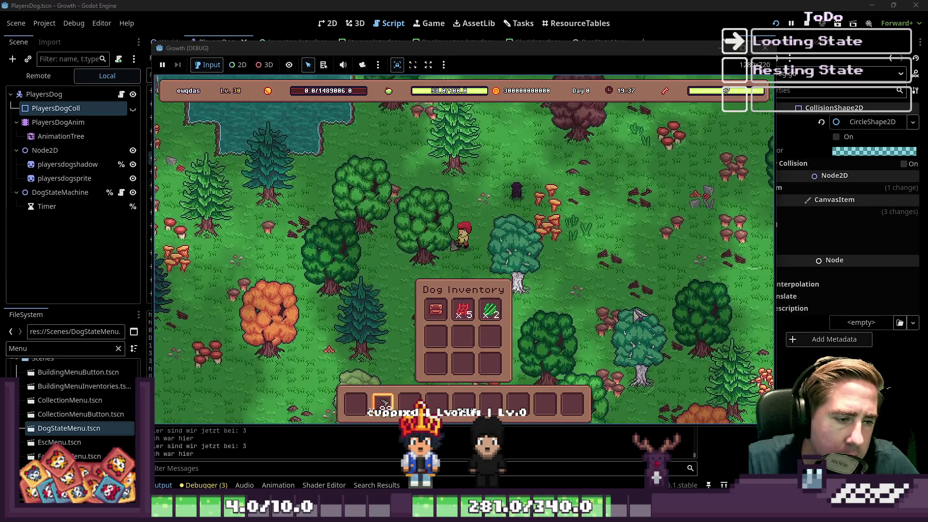
{"action": "key", "text": "d"}
{"action": "left_click", "coordinate": [643, 297]}
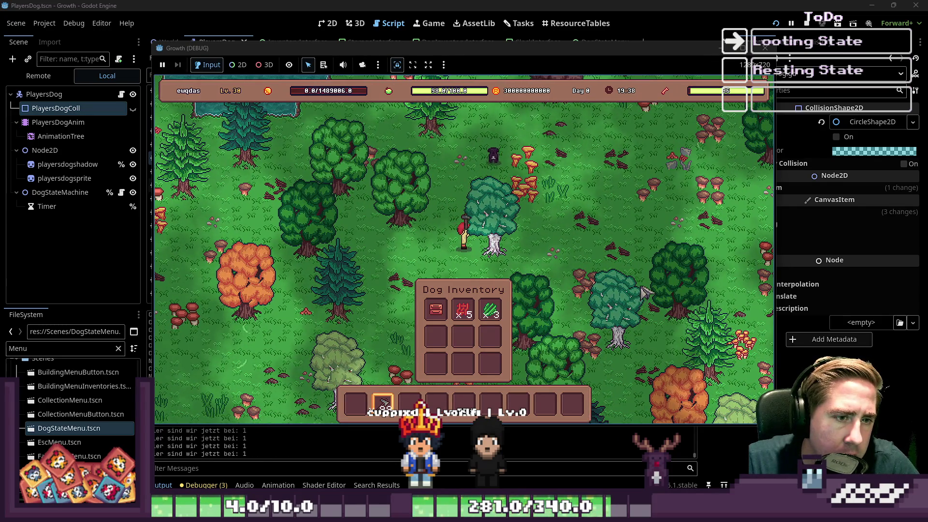
{"action": "key", "text": "w"}
{"action": "key", "text": "a"}
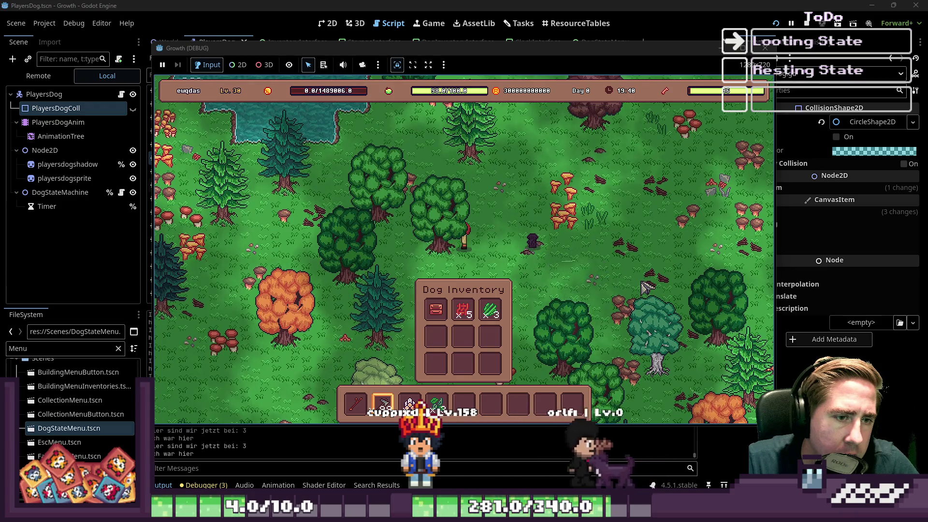
{"action": "key", "text": "F8"}
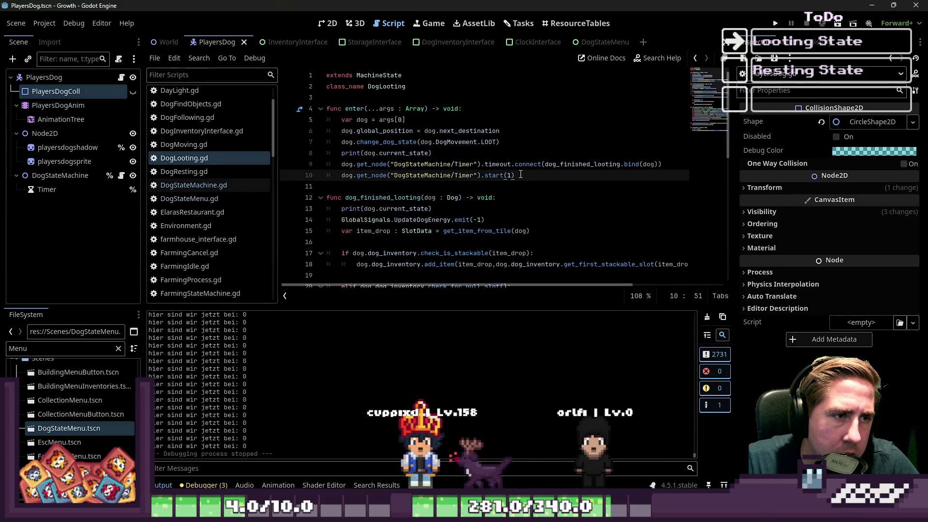
Step: Append '+ Vector2(0,8)' after next_destination on line 6, save DogLooting.gd, and relaunch the game
{"action": "left_click", "coordinate": [527, 122]}
{"action": "left_click", "coordinate": [526, 127]}
{"action": "type", "text": "+ "}
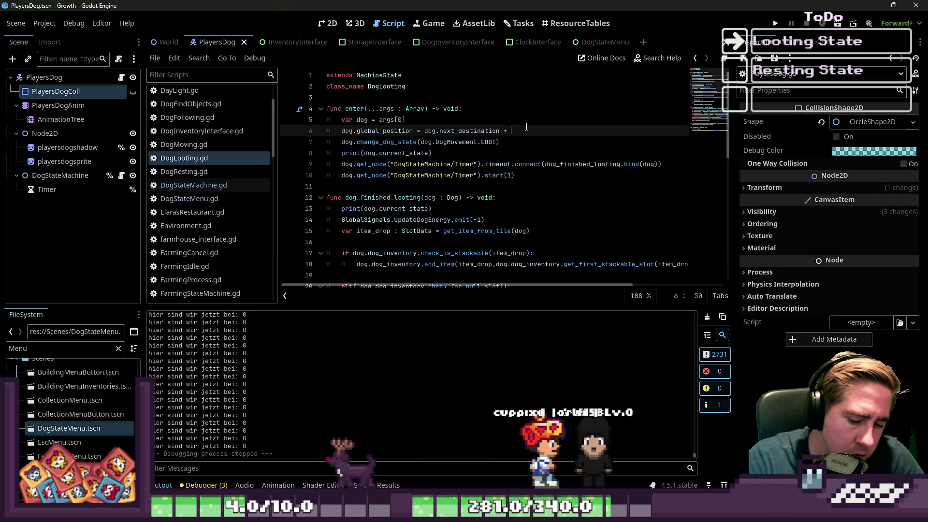
{"action": "type", "text": "Vector2("}
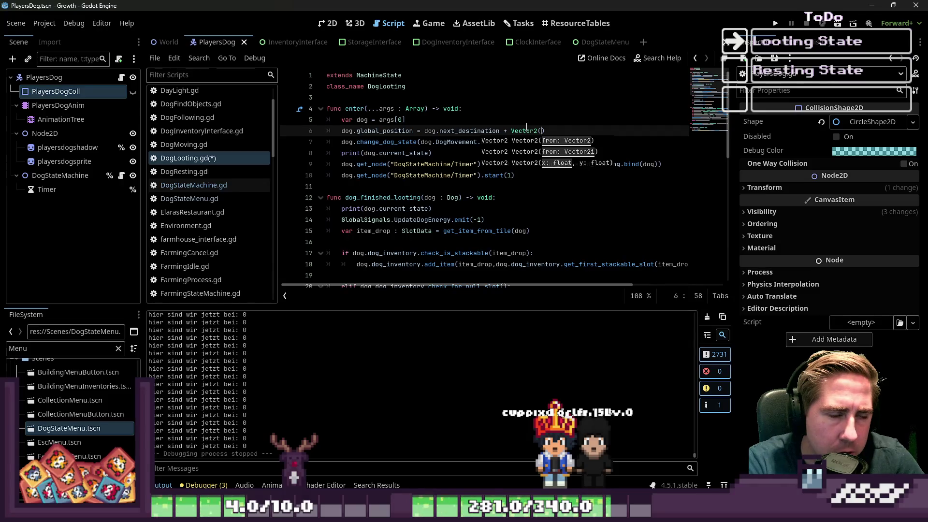
{"action": "type", "text": "0,"}
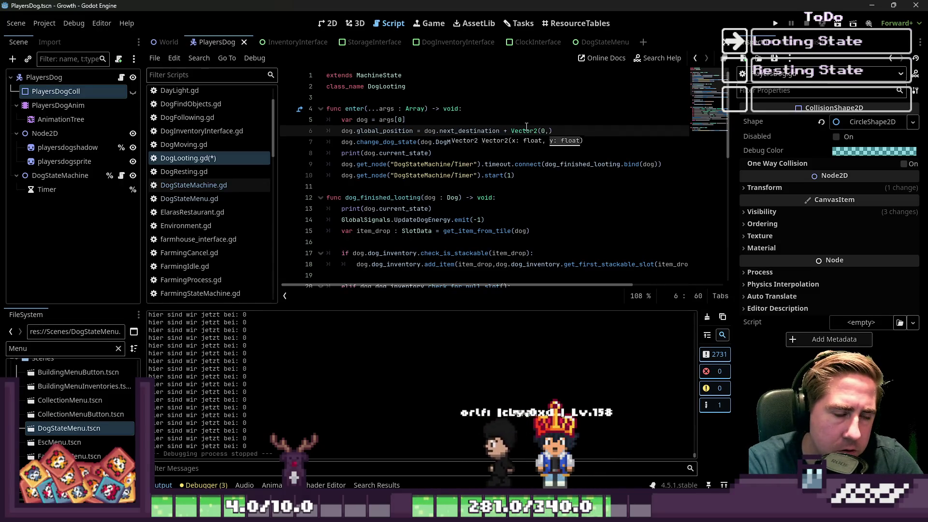
{"action": "type", "text": "8"}
{"action": "key", "text": "ctrl+s"}
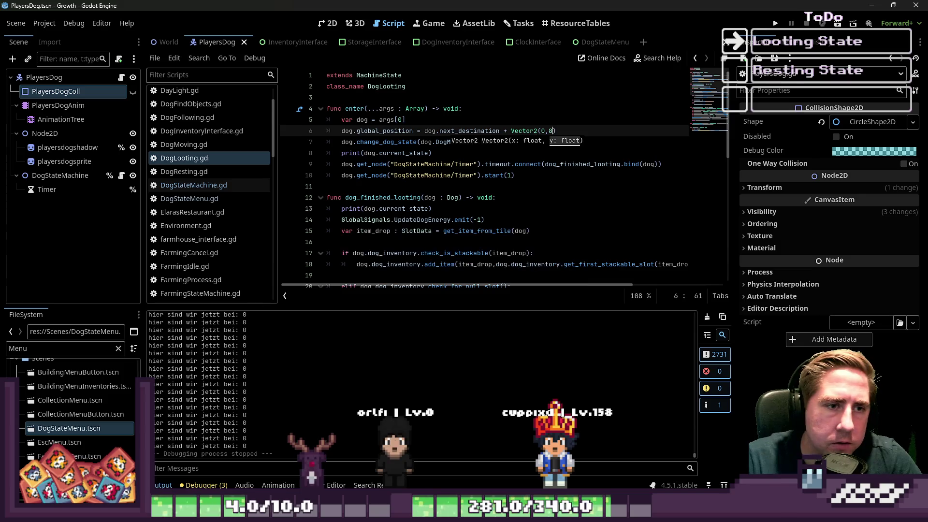
{"action": "left_click", "coordinate": [771, 24]}
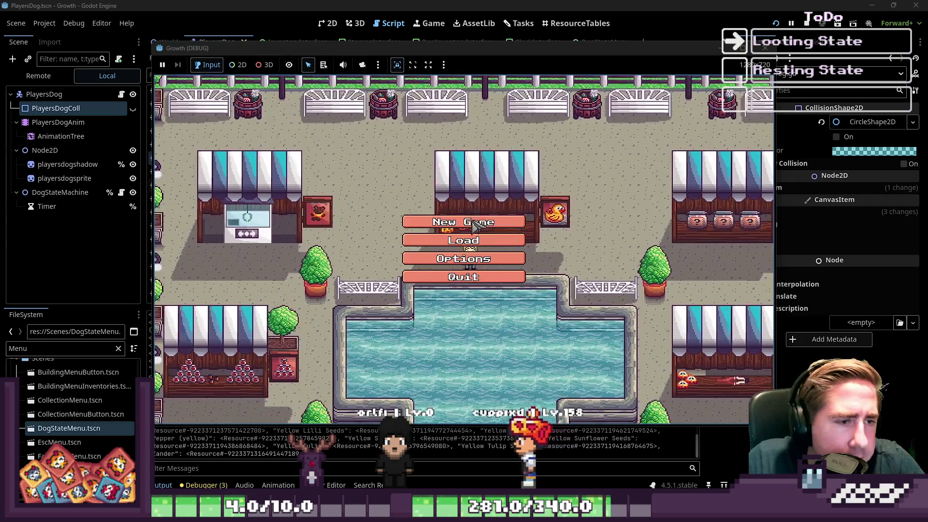
Step: Start a new game with a test character name and begin playing
{"action": "left_click", "coordinate": [422, 221]}
{"action": "type", "text": "ads"}
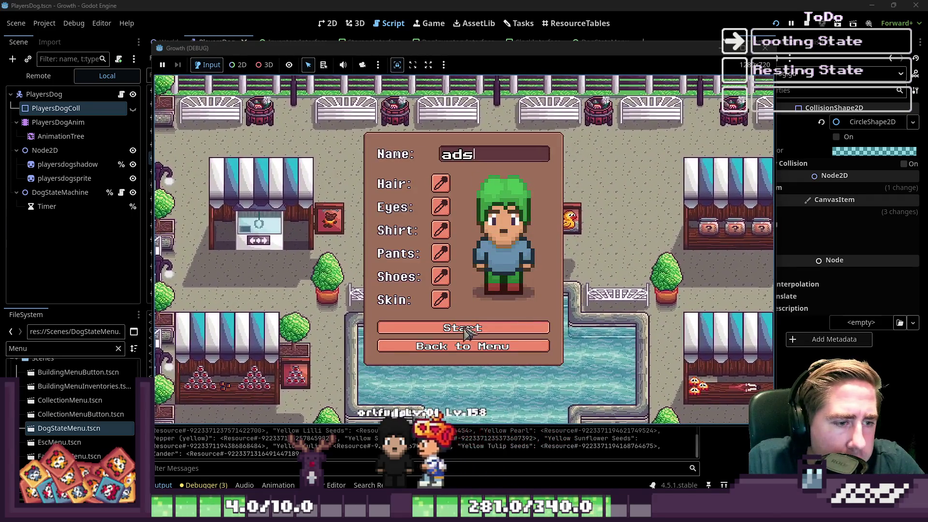
{"action": "left_click", "coordinate": [464, 333]}
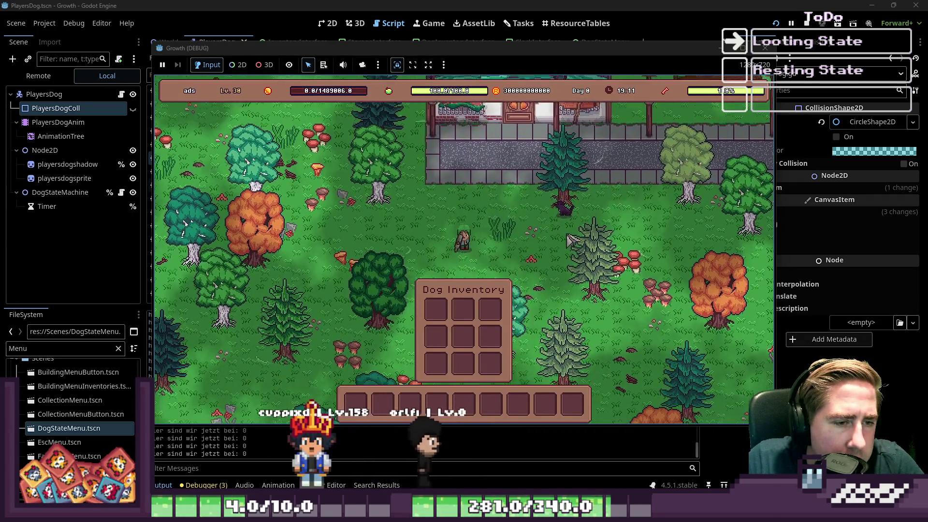
Step: Open the dog's options and item grid, and put the Axe+1 into the hotbar
{"action": "key", "text": "s"}
{"action": "left_click", "coordinate": [580, 160]}
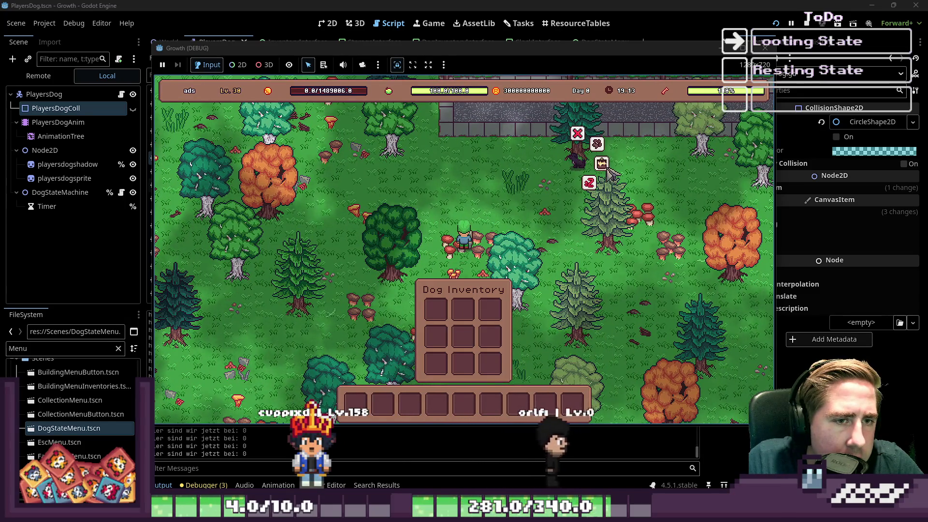
{"action": "left_click", "coordinate": [602, 164]}
{"action": "left_click", "coordinate": [633, 112]}
{"action": "key", "text": "Escape"}
Step: Walk around so the dog loots sticks and leaves, then stop the debug run
{"action": "key", "text": "1"}
{"action": "key", "text": "s+a"}
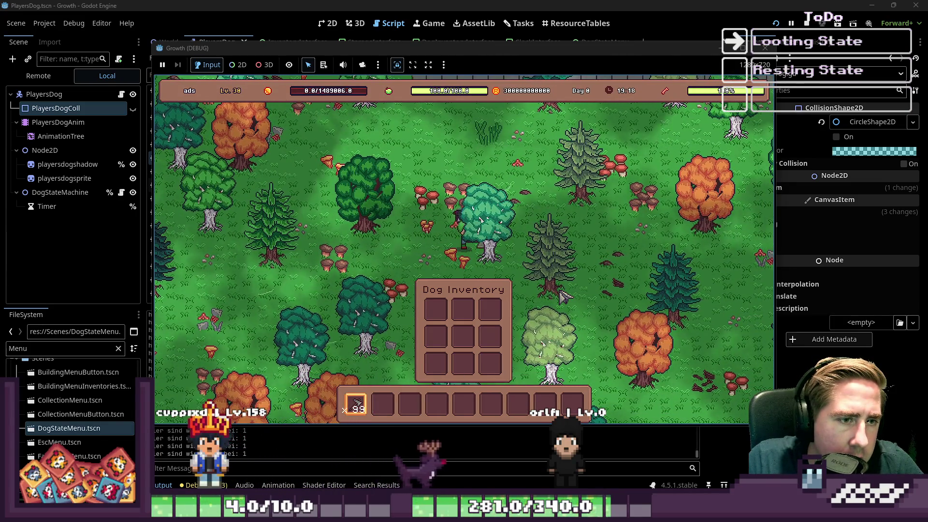
{"action": "key", "text": "w+a"}
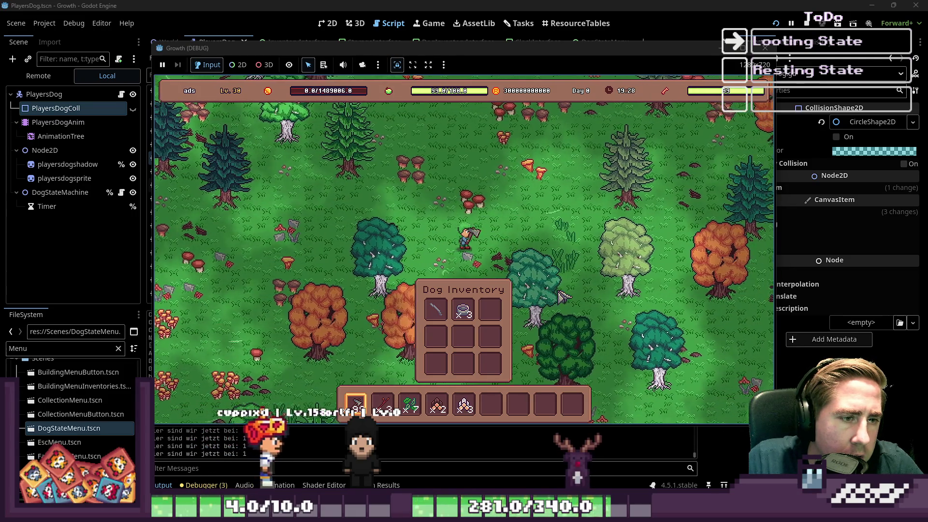
{"action": "key", "text": "s"}
{"action": "key", "text": "a"}
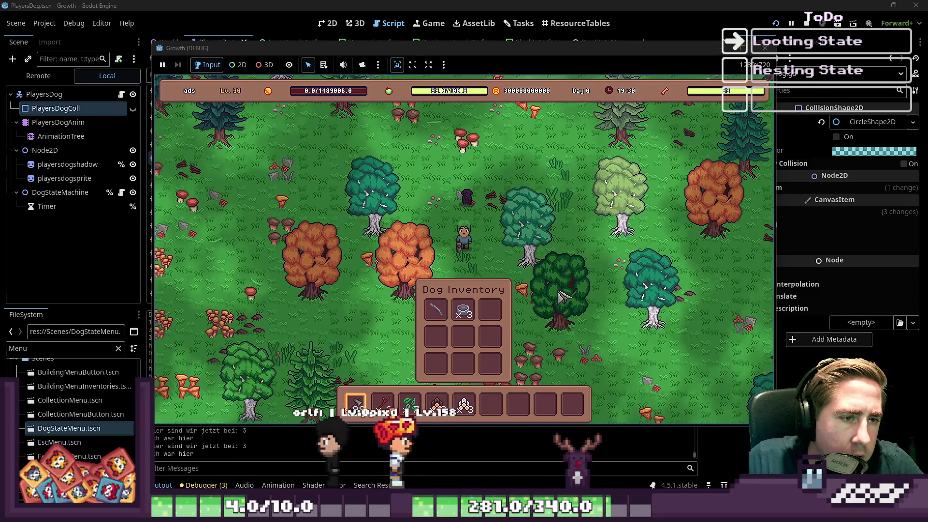
{"action": "key", "text": "d"}
{"action": "key", "text": "s"}
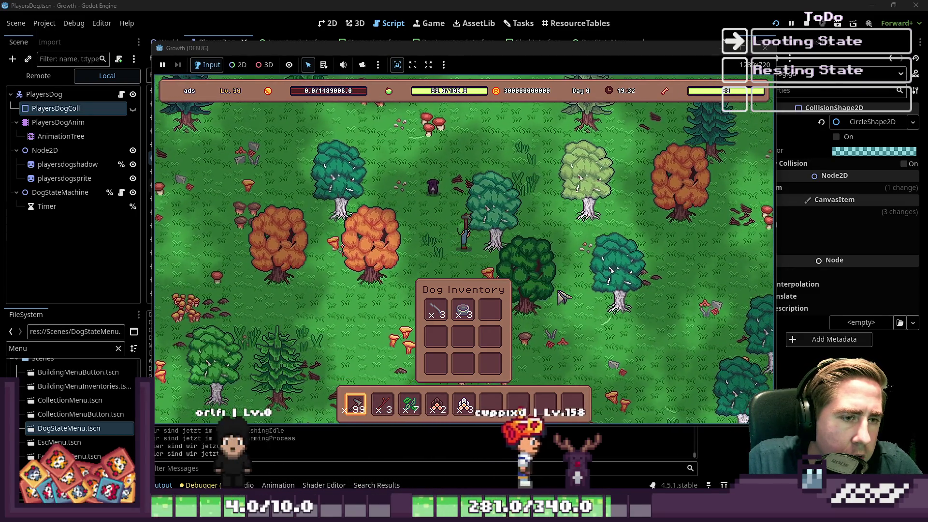
{"action": "key", "text": "s"}
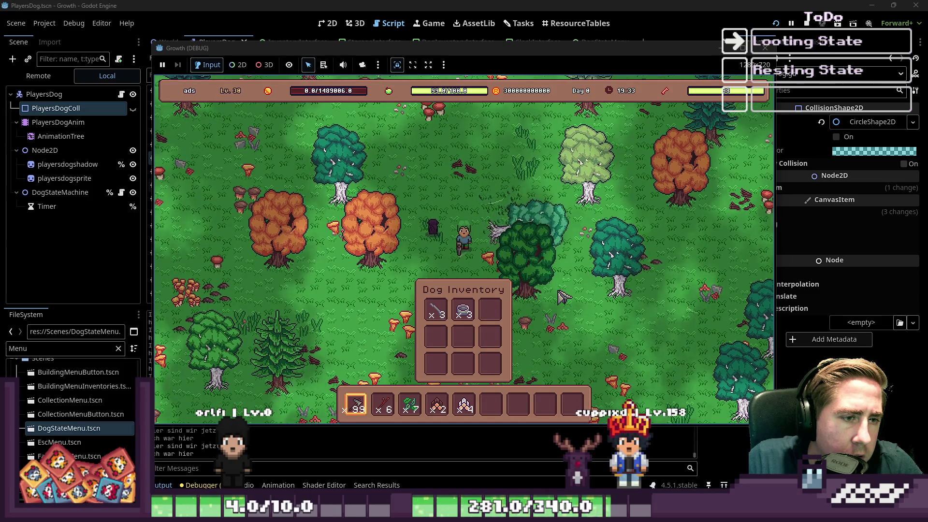
{"action": "key", "text": "d"}
{"action": "key", "text": "s"}
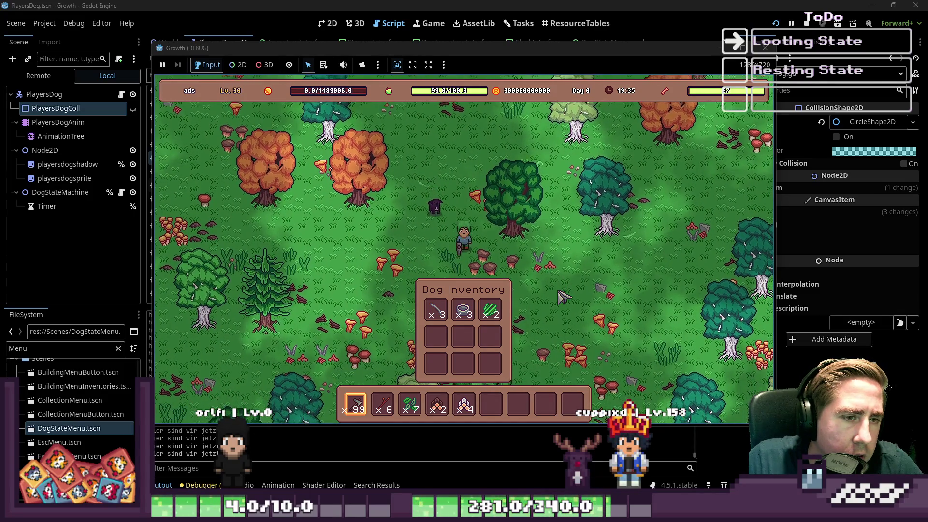
{"action": "key", "text": "d"}
{"action": "key", "text": "s"}
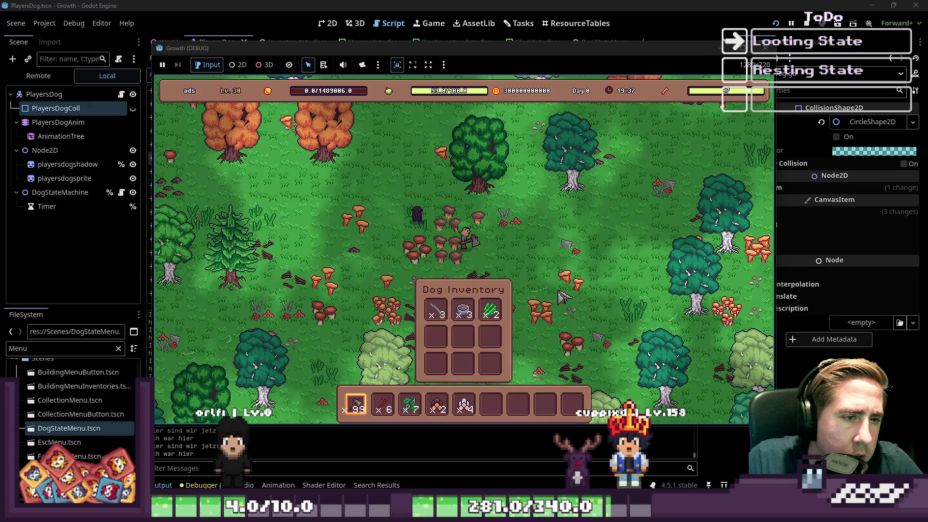
{"action": "left_click", "coordinate": [764, 48]}
Step: Copy the destination expression onto a new line 6 and change + to += Vector2(0,8)
{"action": "left_click", "coordinate": [497, 142]}
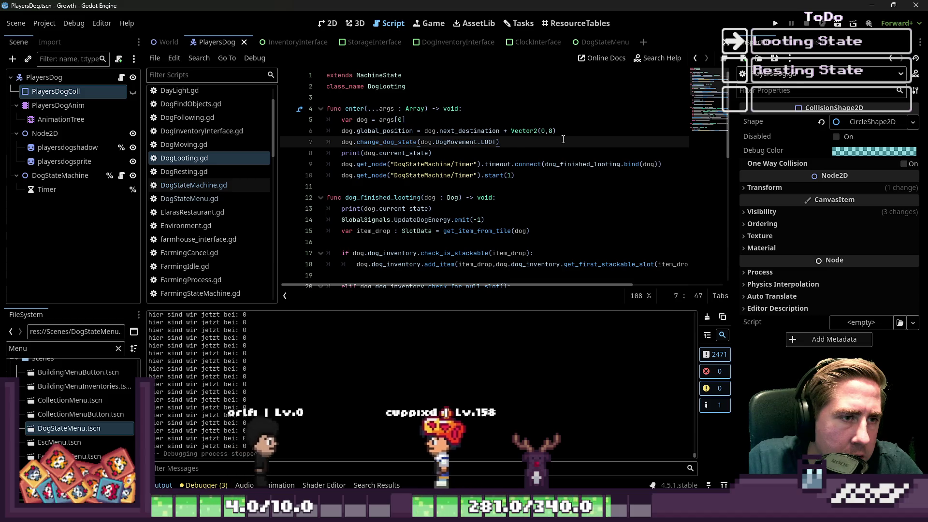
{"action": "left_click", "coordinate": [496, 131]}
{"action": "key", "text": "End"}
{"action": "left_click", "coordinate": [531, 131]}
{"action": "left_click_drag", "start_coordinate": [521, 133], "coordinate": [423, 131]}
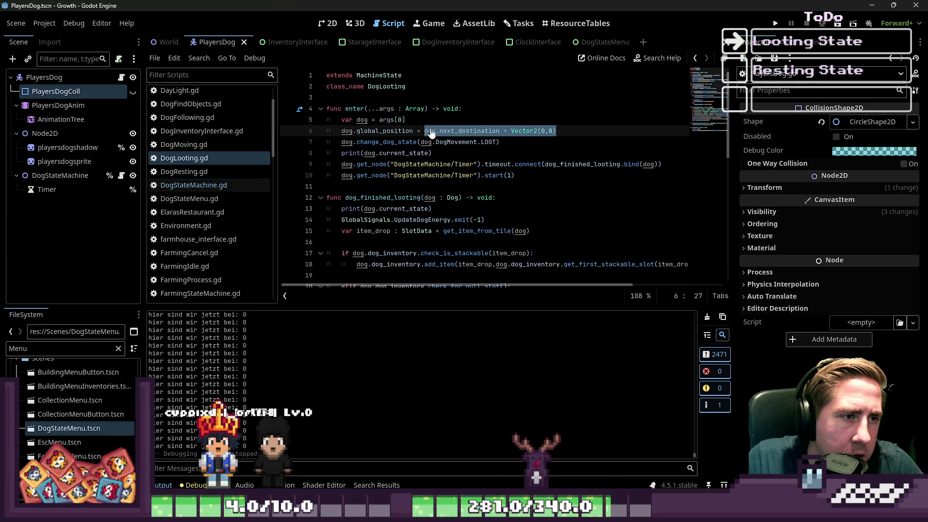
{"action": "key", "text": "Home"}
{"action": "key", "text": "Return"}
{"action": "key", "text": "Return"}
{"action": "key", "text": "Up"}
{"action": "key", "text": "BackSpace"}
{"action": "key", "text": "BackSpace"}
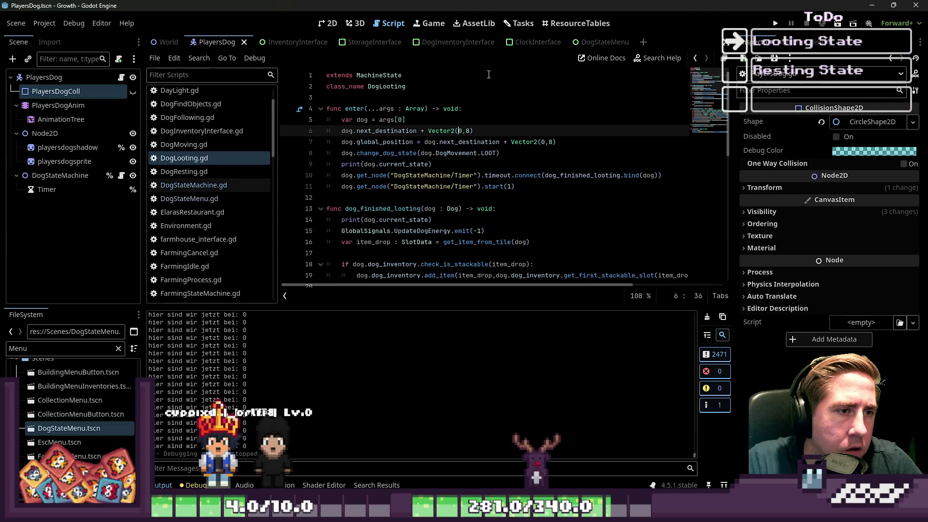
{"action": "key", "text": "ctrl+z"}
{"action": "type", "text": "="}
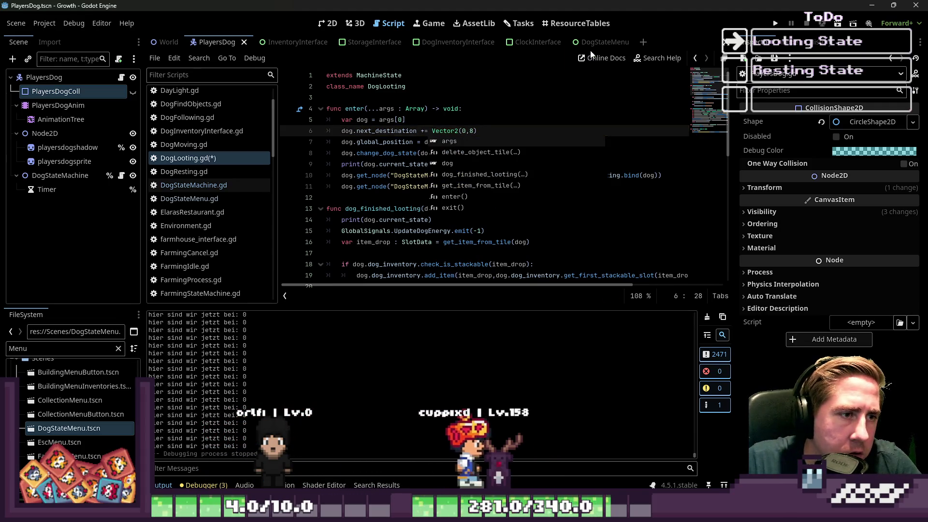
{"action": "key", "text": "ctrl+z"}
Step: Relaunch the game, restart it once more, and start a new game from the title screen
{"action": "key", "text": "F5"}
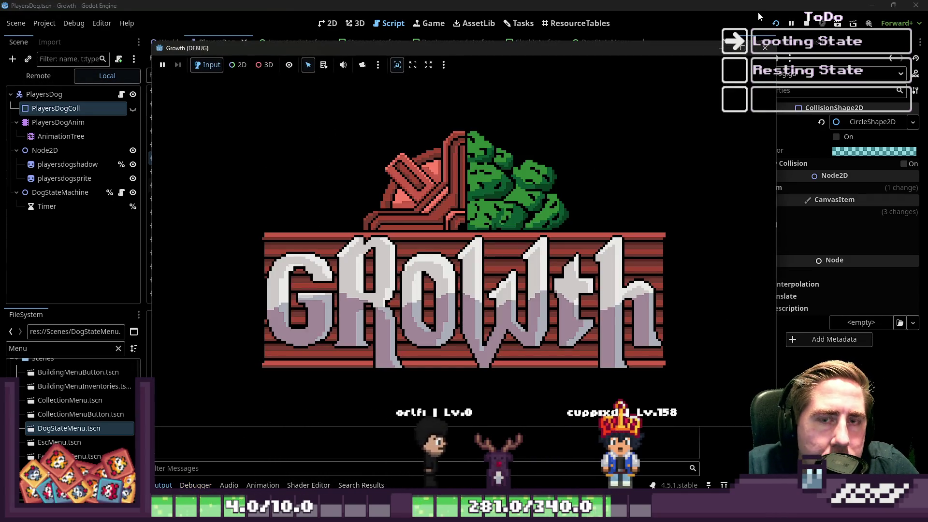
{"action": "left_click", "coordinate": [765, 48]}
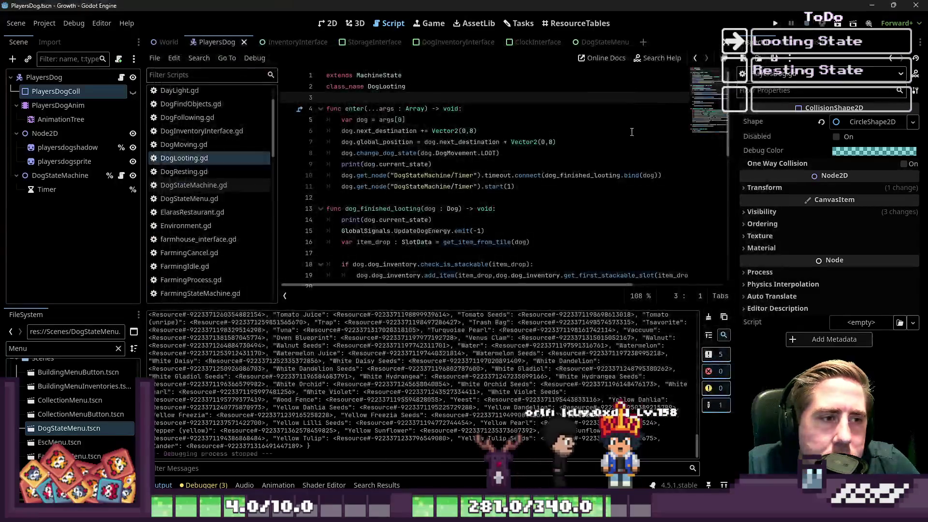
{"action": "left_click_drag", "start_coordinate": [556, 142], "coordinate": [519, 142]}
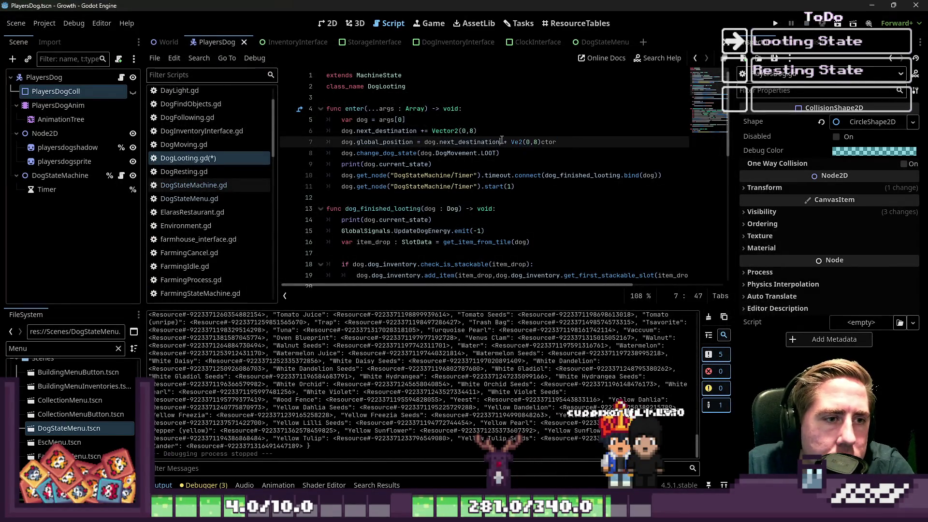
{"action": "left_click", "coordinate": [774, 28]}
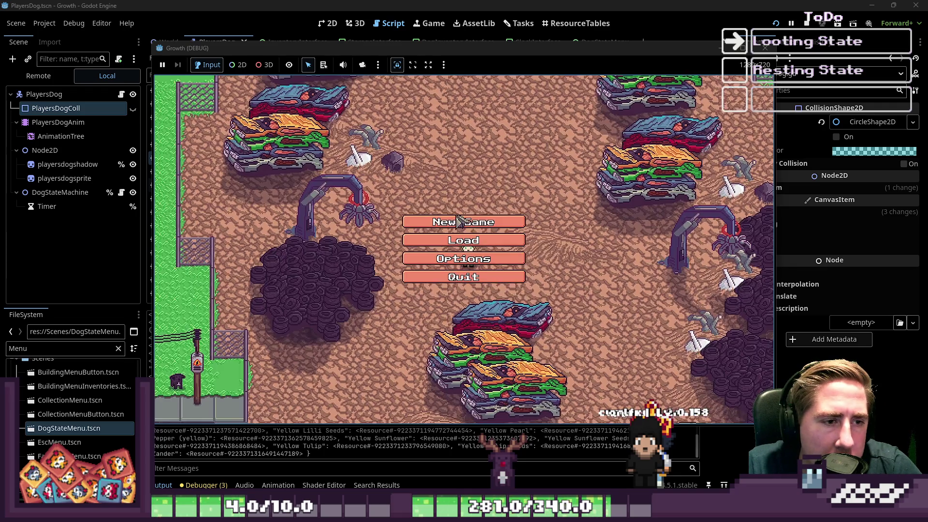
{"action": "left_click", "coordinate": [488, 221]}
Step: Enter a test character name, begin playing, and walk down-left while the dog loots
{"action": "type", "text": "asdgs"}
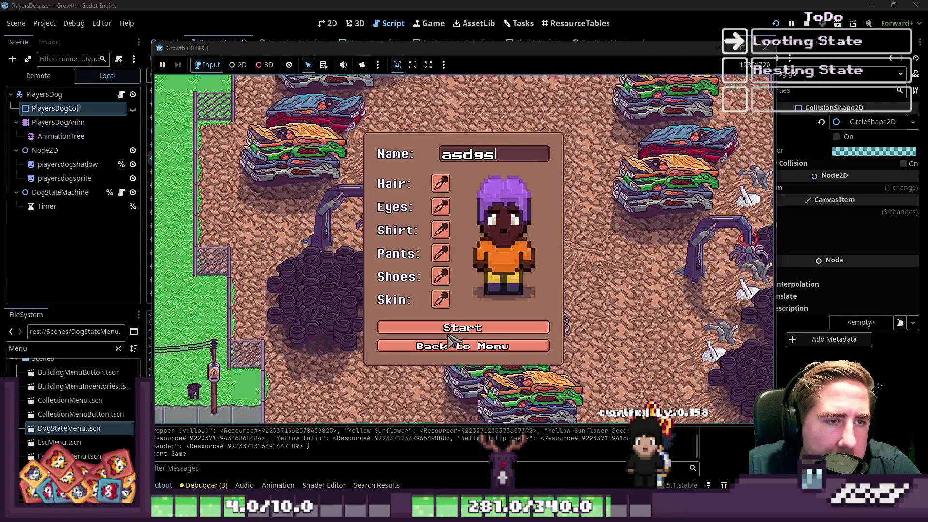
{"action": "left_click", "coordinate": [455, 341]}
{"action": "key", "text": "s"}
{"action": "key", "text": "a"}
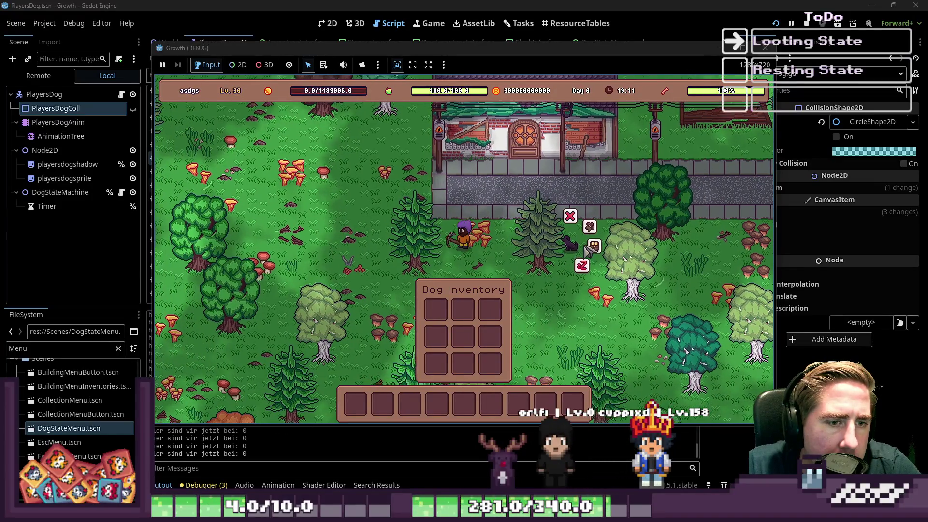
{"action": "key", "text": "s"}
{"action": "key", "text": "a"}
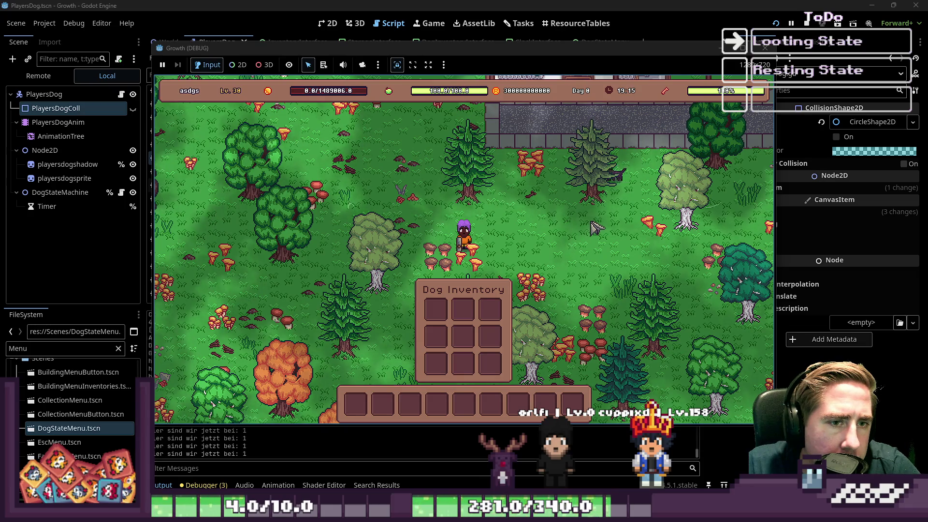
{"action": "key", "text": "s"}
{"action": "key", "text": "a"}
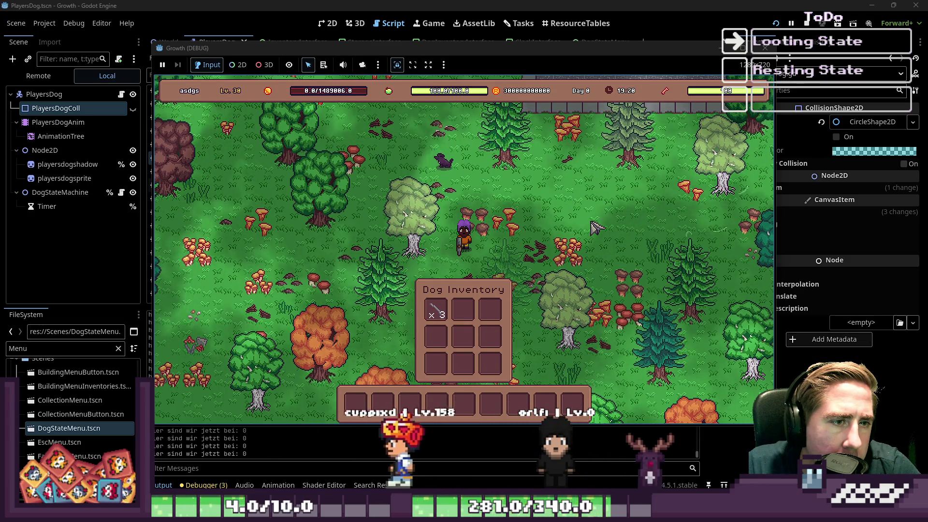
{"action": "key", "text": "a"}
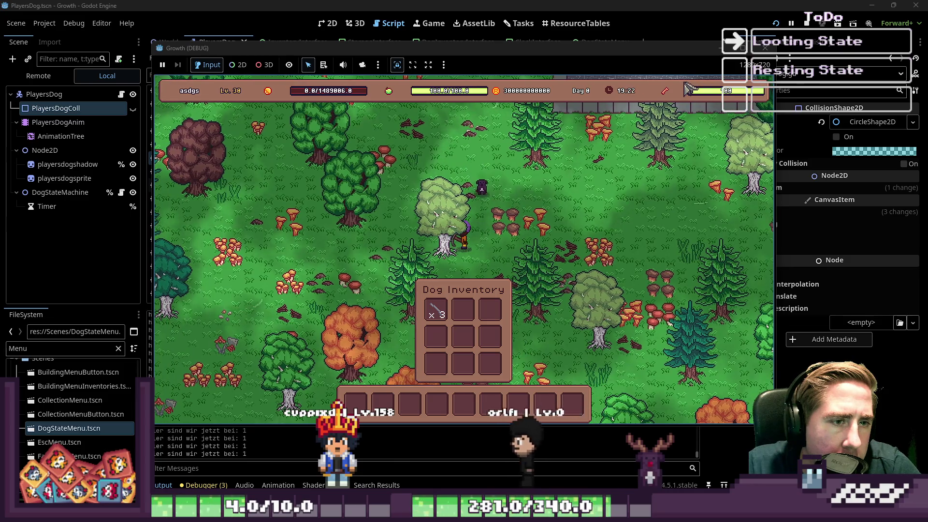
{"action": "key", "text": "s"}
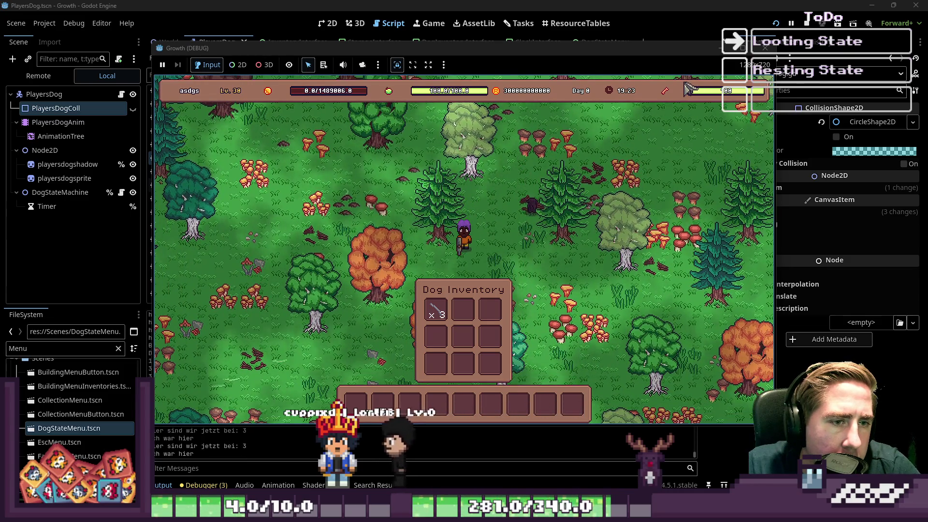
{"action": "key", "text": "s"}
{"action": "key", "text": "a"}
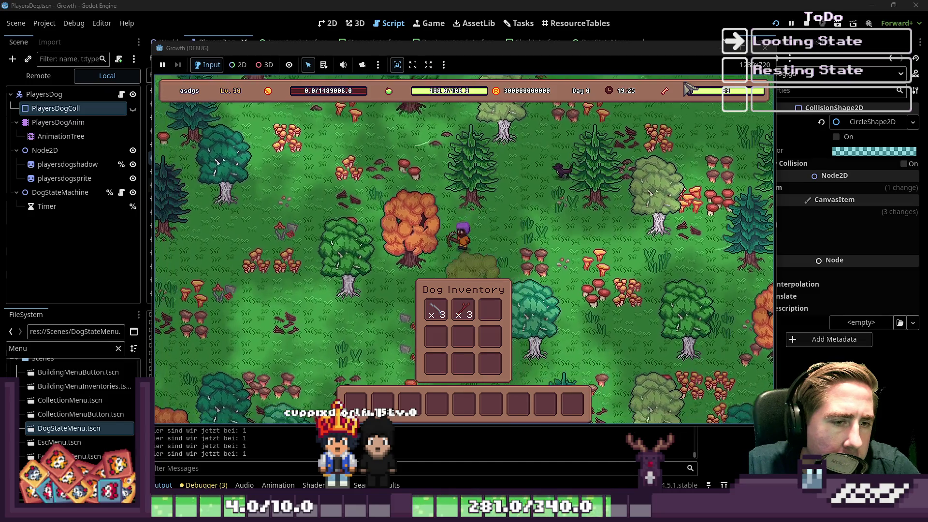
{"action": "key", "text": "w"}
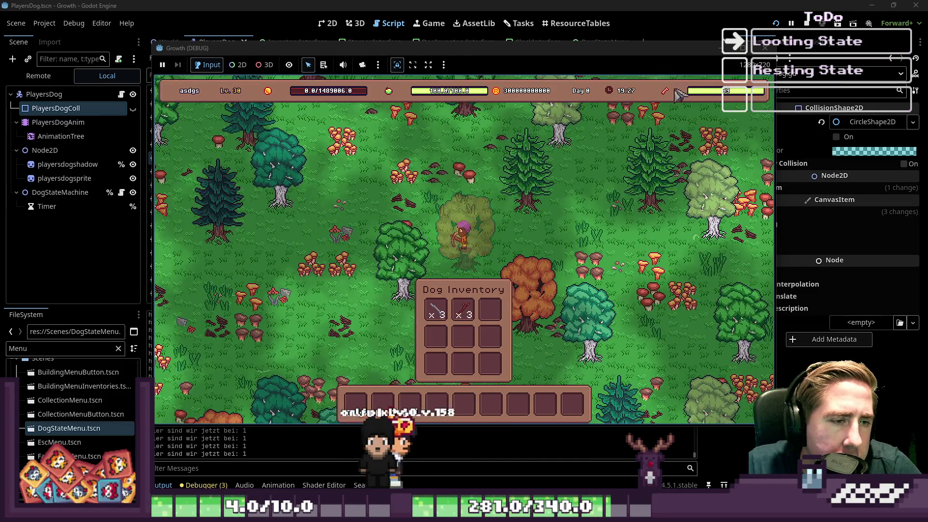
Step: Check the item collection grid, then keep walking down-left as the dog gathers items
{"action": "key", "text": "i"}
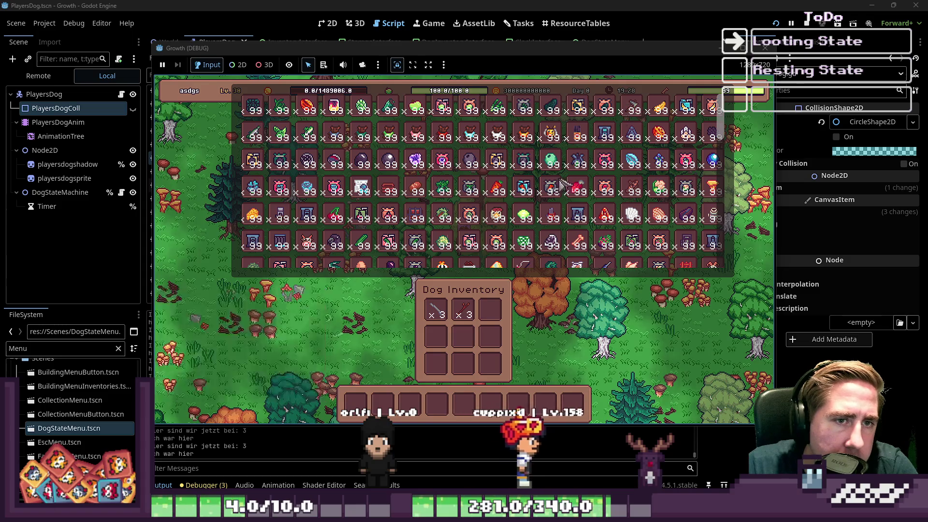
{"action": "key", "text": "i"}
{"action": "key", "text": "s"}
{"action": "key", "text": "a"}
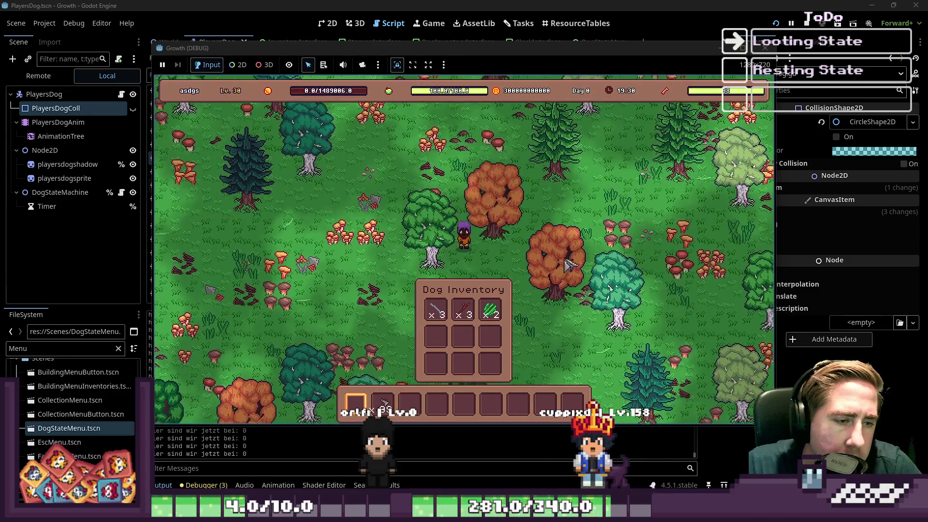
{"action": "key", "text": "s"}
{"action": "key", "text": "a"}
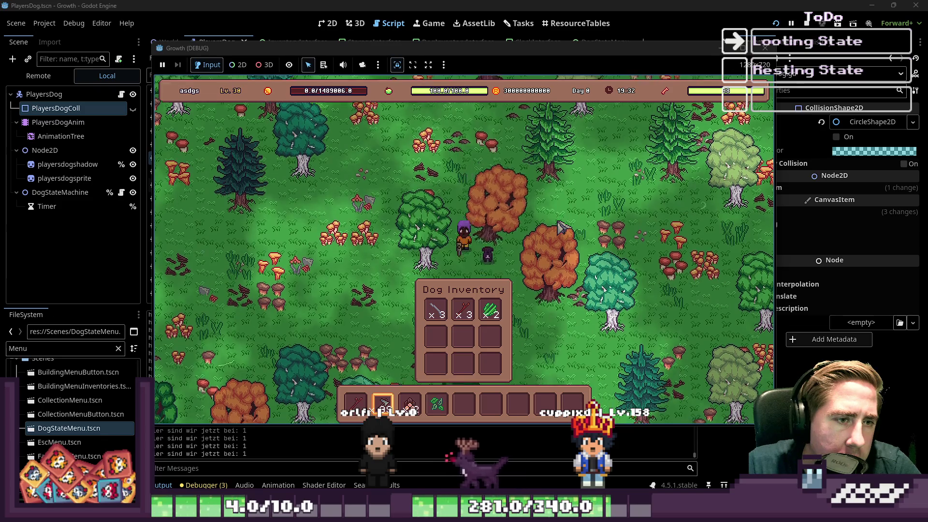
{"action": "key", "text": "s"}
{"action": "key", "text": "a"}
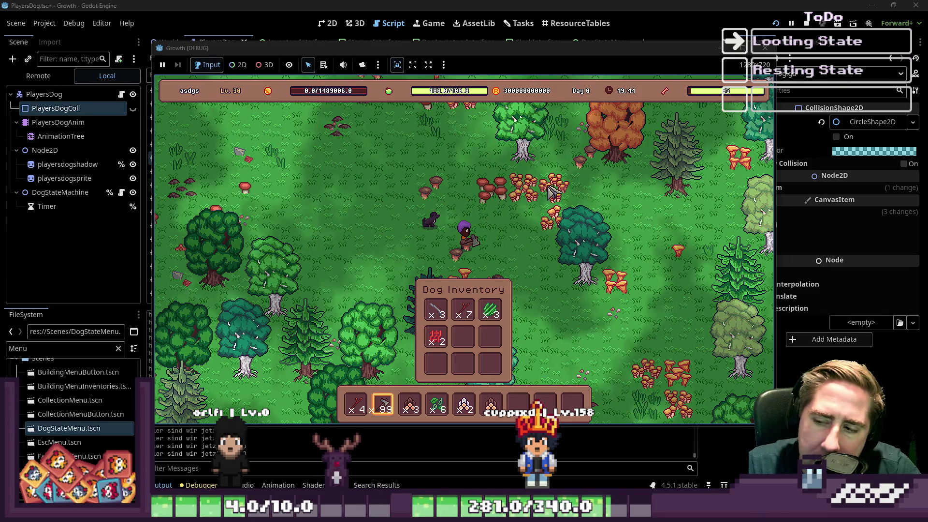
Step: Walk the character around some more, then stop the test and return to the 2D view
{"action": "key", "text": "d"}
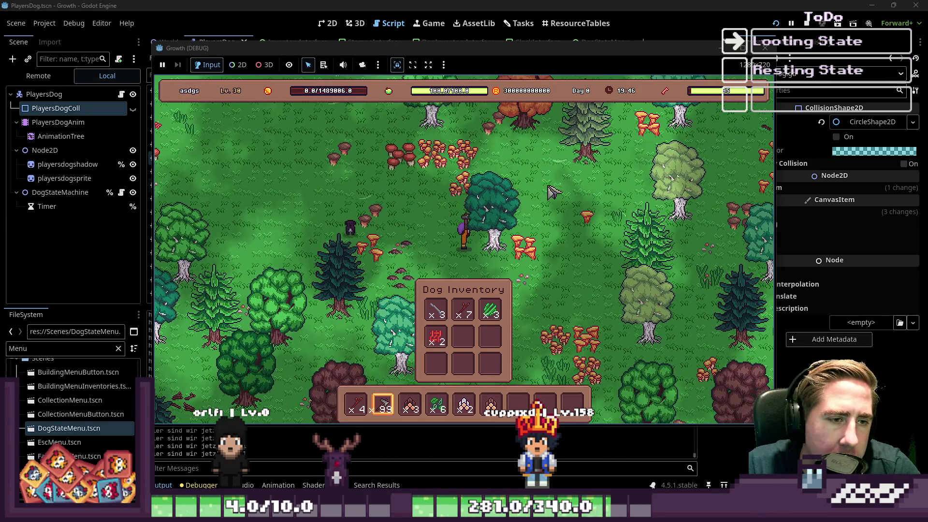
{"action": "key", "text": "w"}
{"action": "key", "text": "a"}
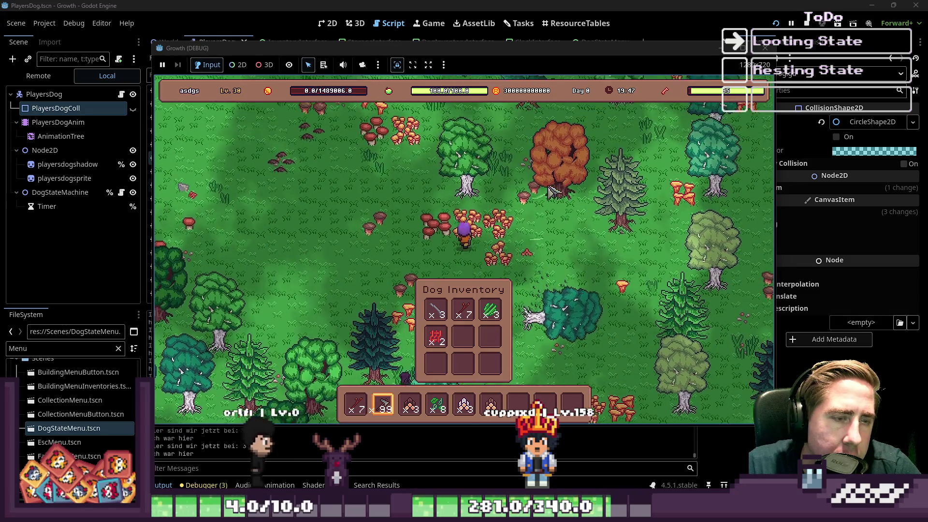
{"action": "key", "text": "s"}
{"action": "key", "text": "a"}
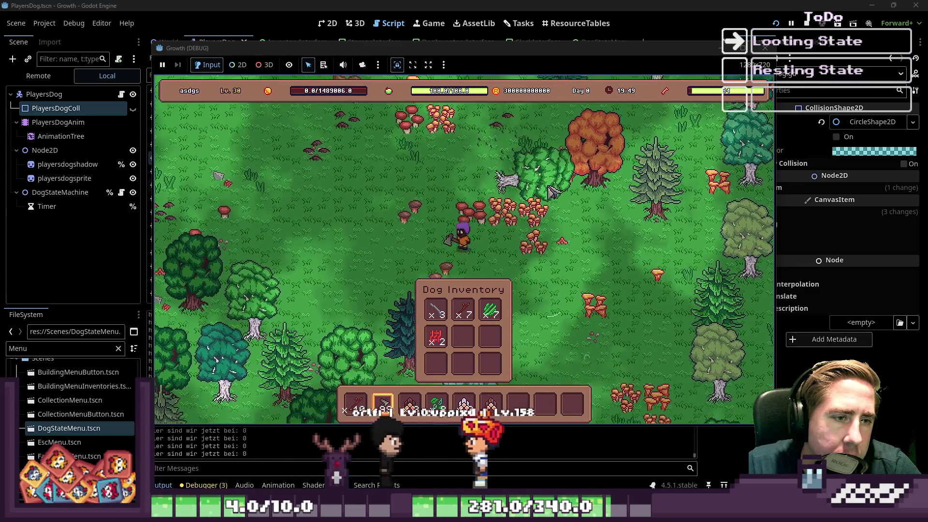
{"action": "key", "text": "s"}
{"action": "key", "text": "a"}
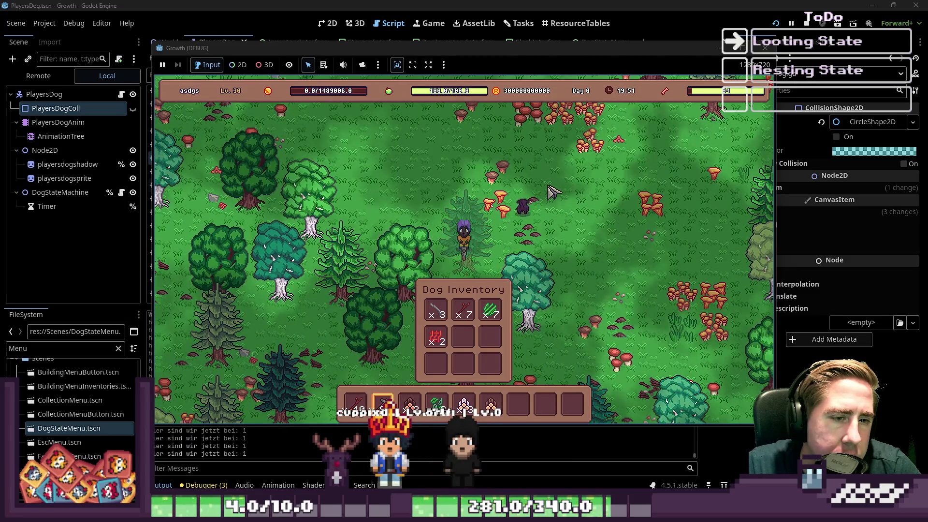
{"action": "key", "text": "s"}
{"action": "key", "text": "a"}
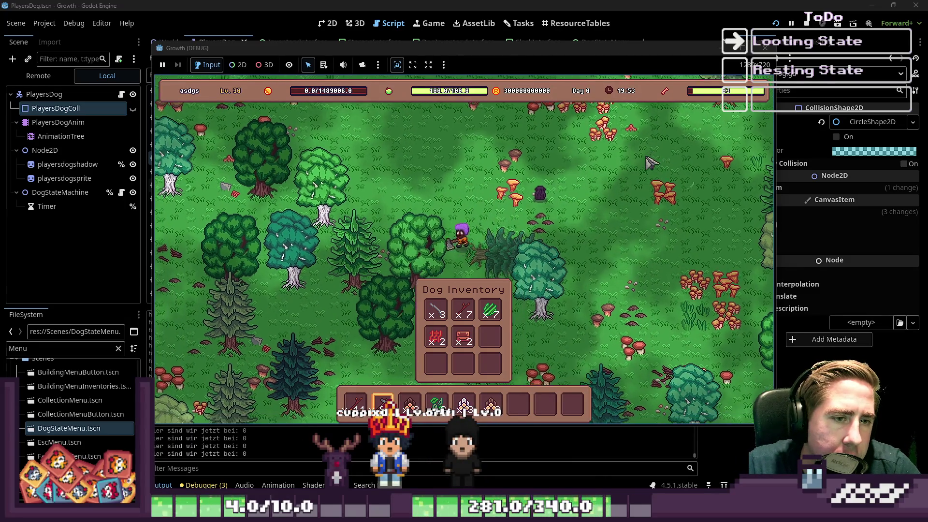
{"action": "left_click", "coordinate": [764, 47]}
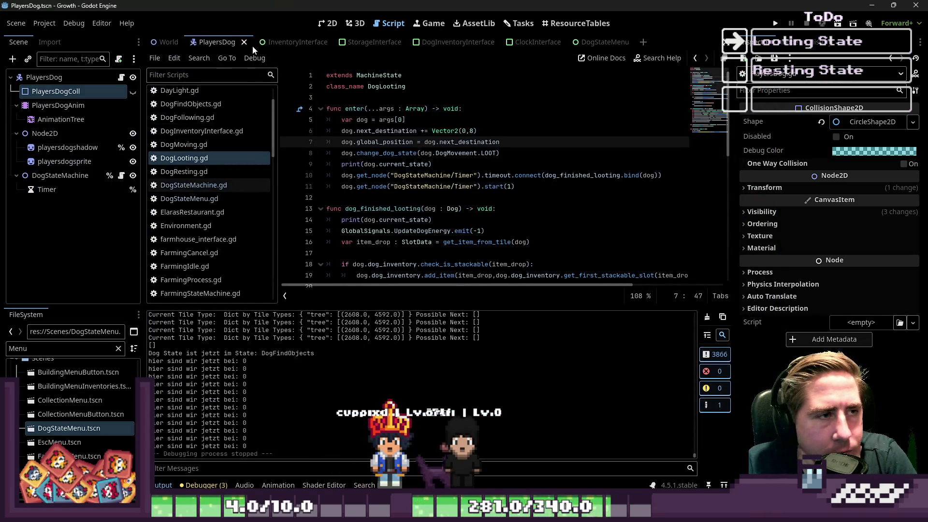
{"action": "left_click", "coordinate": [323, 24]}
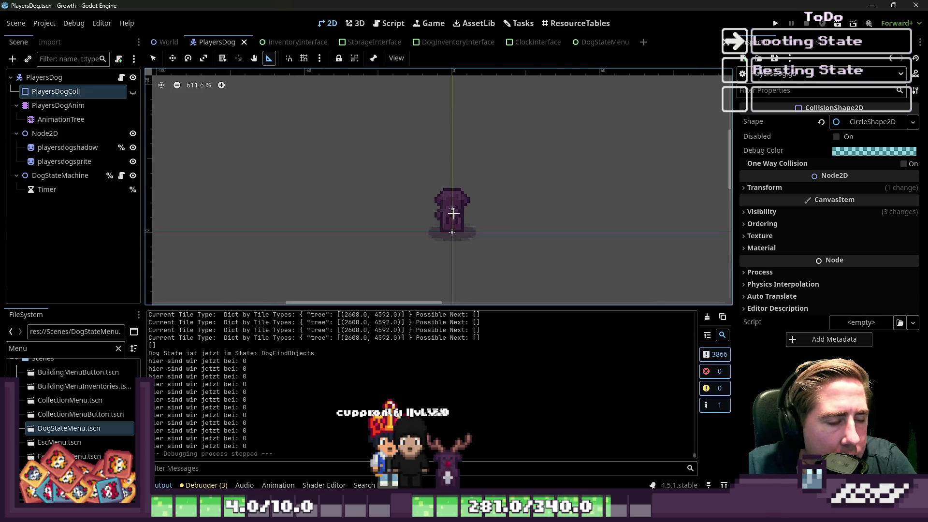
Step: Select DogStateMachine, filter the FileSystem by 'plac', and pick PlacingObjectParticle.tscn
{"action": "left_click", "coordinate": [72, 173]}
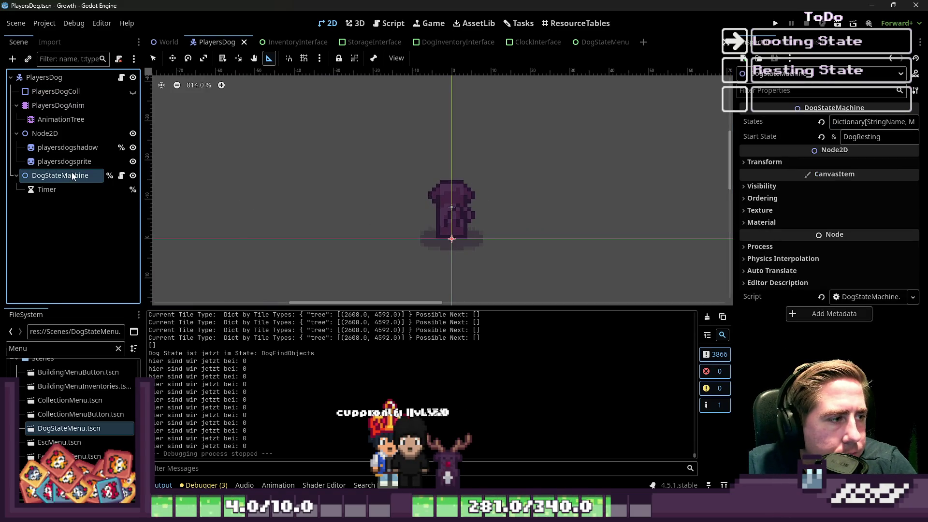
{"action": "double_click", "coordinate": [22, 346]}
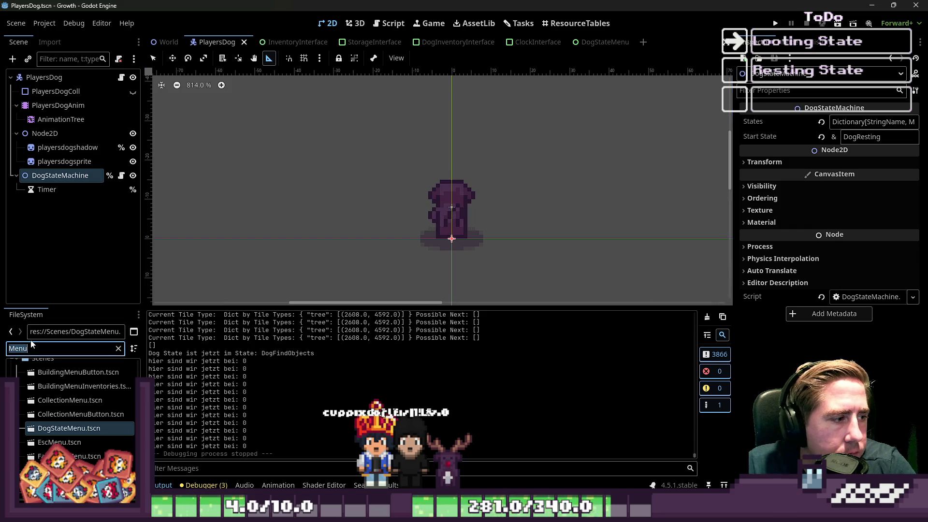
{"action": "type", "text": "dust"}
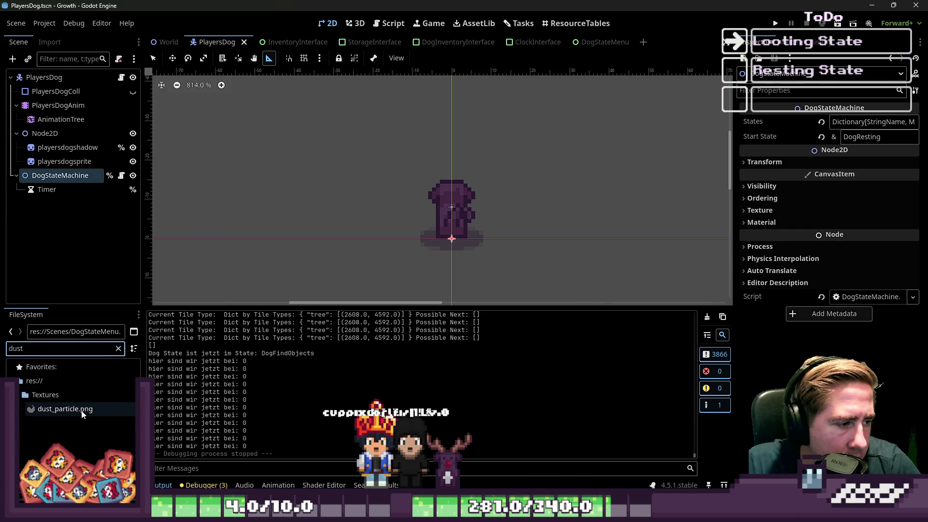
{"action": "key", "text": "BackSpace"}
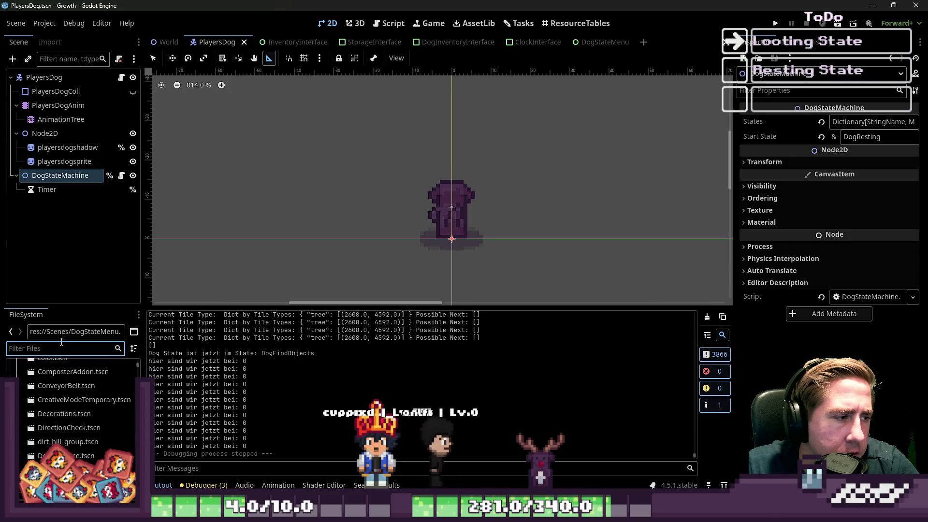
{"action": "type", "text": "MachinePla"}
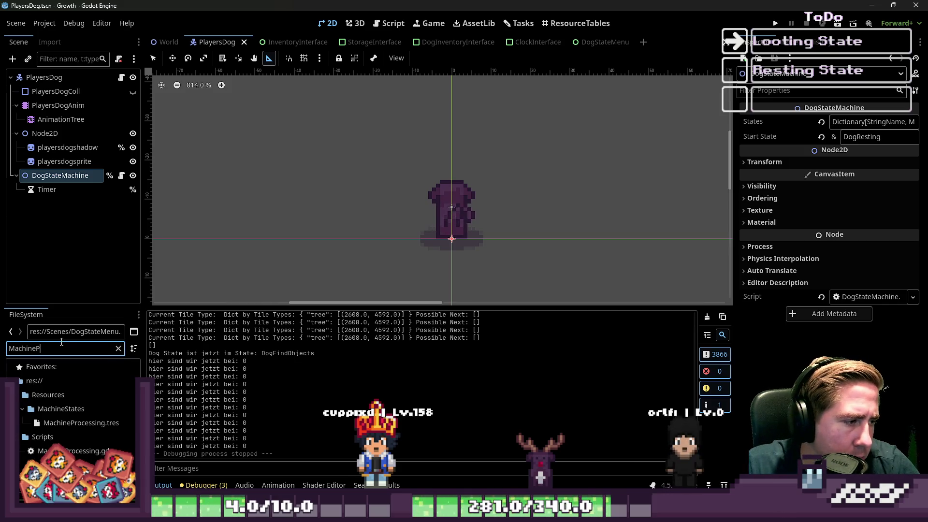
{"action": "key", "text": "BackSpace"}
{"action": "key", "text": "BackSpace"}
{"action": "key", "text": "BackSpace"}
{"action": "type", "text": "plac"}
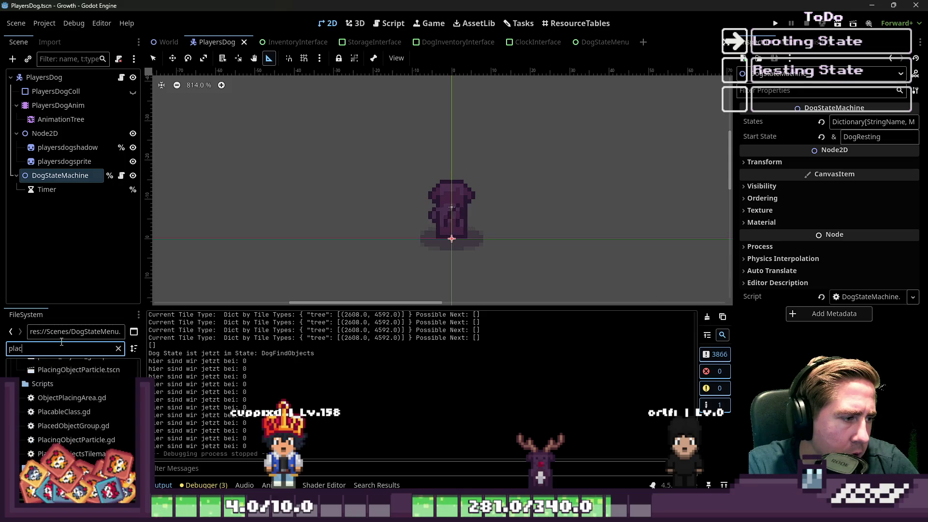
{"action": "left_click", "coordinate": [54, 400]}
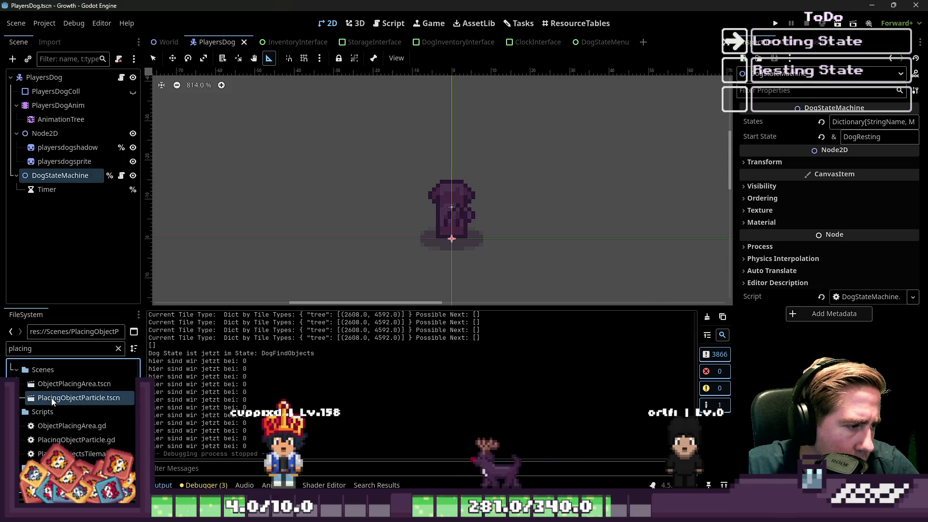
Step: Instance PlacingObjectParticle into the dog's scene and preview its emission
{"action": "mouse_move", "coordinate": [72, 402]}
{"action": "left_mouse_down"}
{"action": "mouse_move", "coordinate": [73, 173]}
{"action": "mouse_move", "coordinate": [59, 193]}
{"action": "left_mouse_up"}
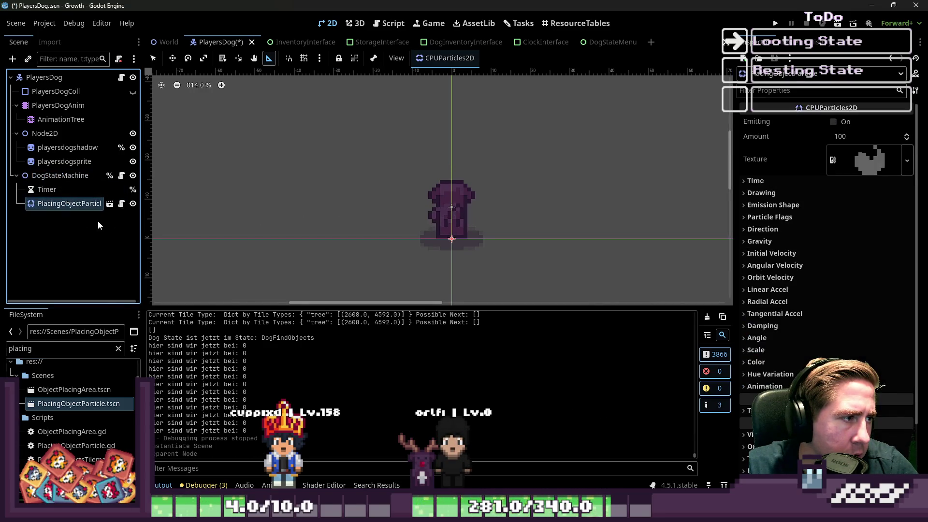
{"action": "left_click", "coordinate": [833, 122]}
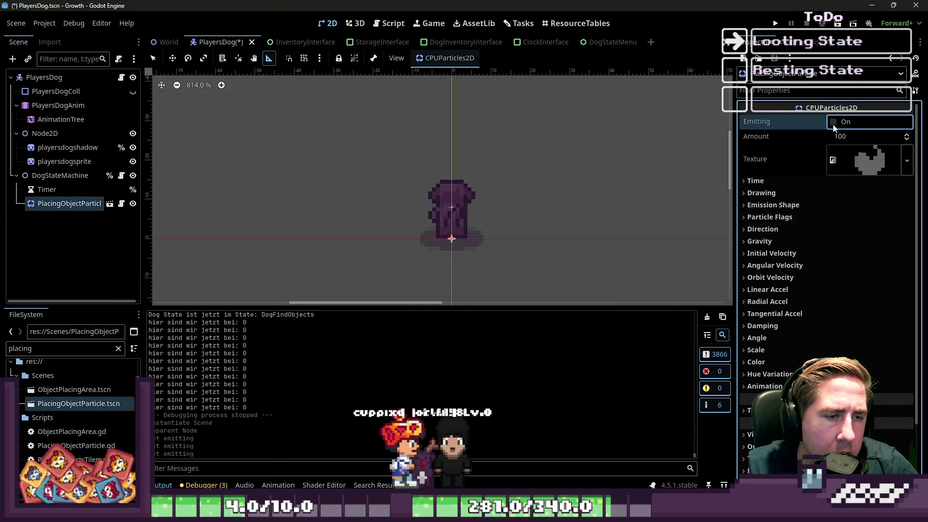
{"action": "left_click", "coordinate": [833, 125]}
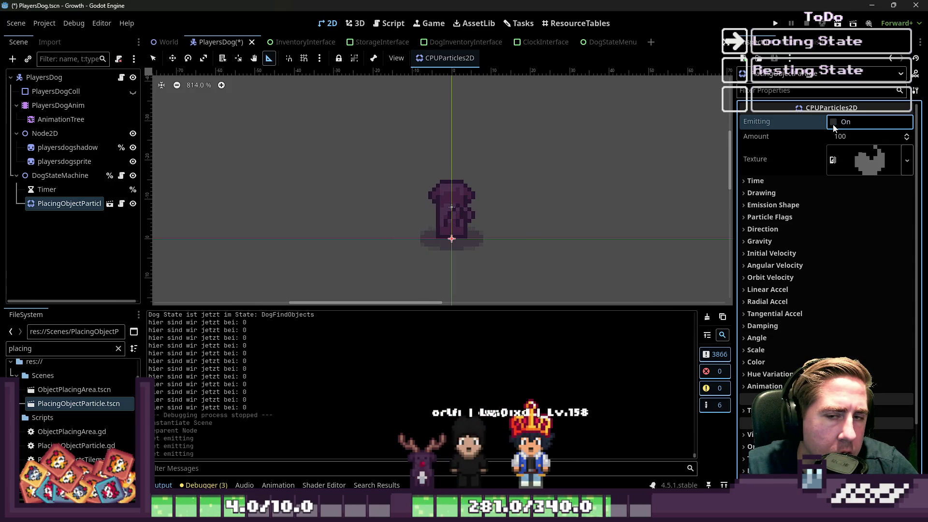
{"action": "left_click", "coordinate": [833, 125]}
{"action": "left_click", "coordinate": [851, 124]}
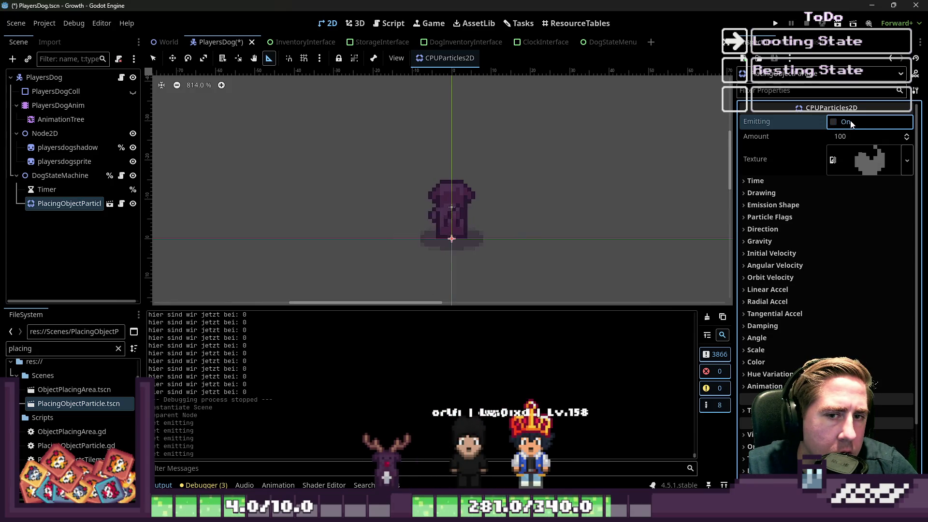
Step: Delete the instanced PlacingObjectParticle node from the scene
{"action": "right_click", "coordinate": [41, 203]}
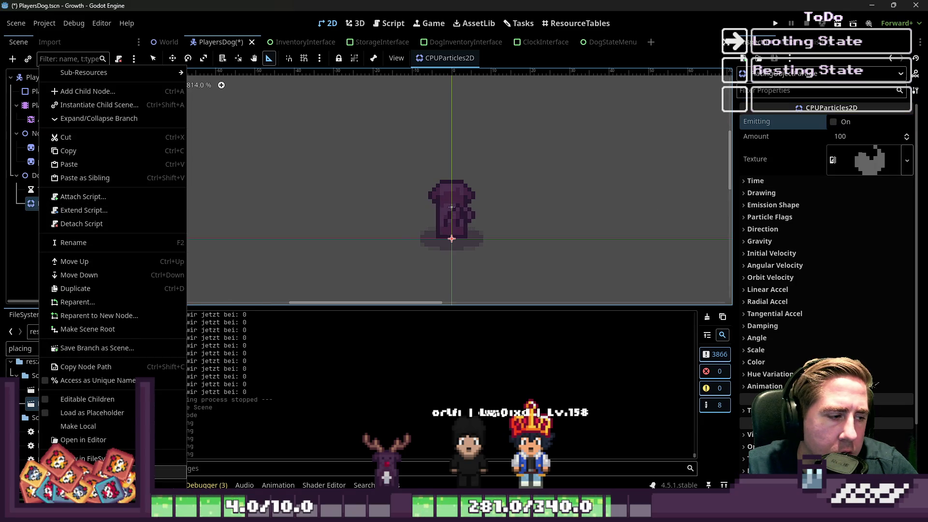
{"action": "left_click", "coordinate": [72, 476]}
{"action": "left_click", "coordinate": [490, 267]}
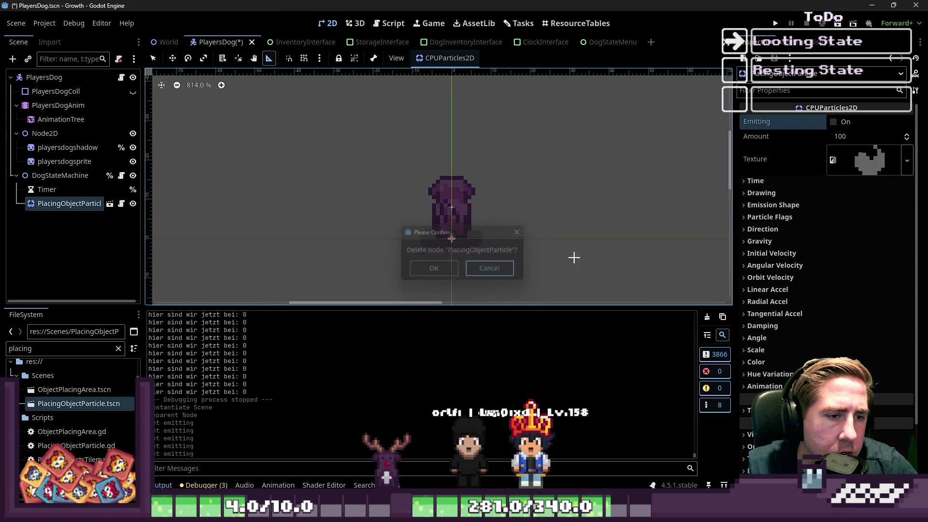
{"action": "right_click", "coordinate": [860, 154]}
{"action": "left_click", "coordinate": [796, 170]}
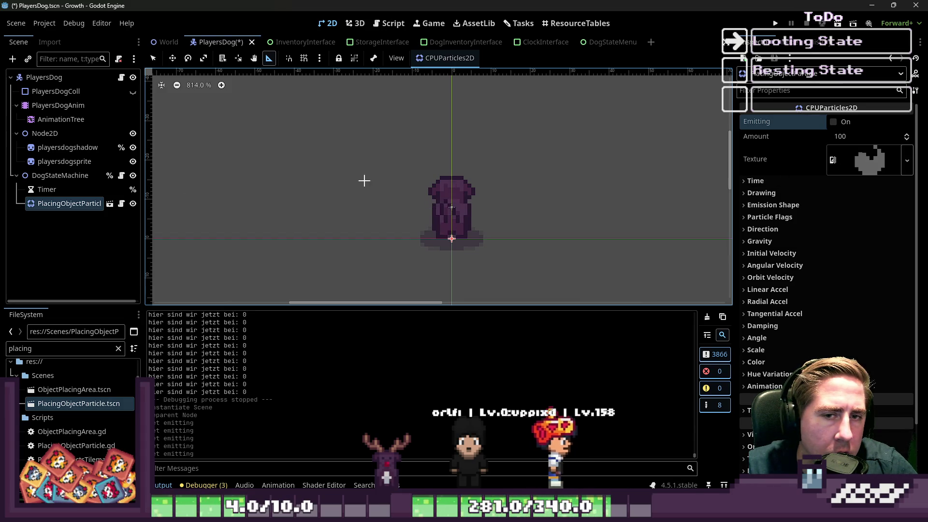
{"action": "right_click", "coordinate": [85, 204]}
{"action": "left_click", "coordinate": [116, 485]}
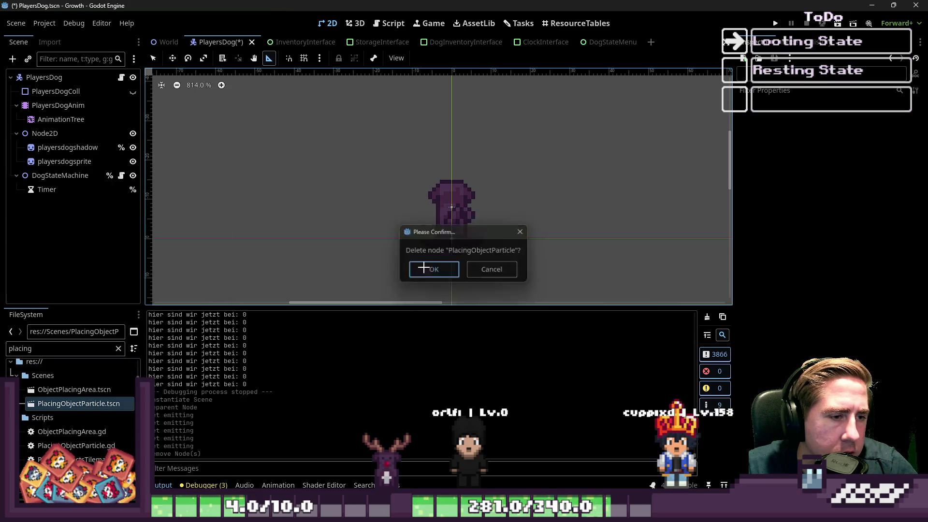
{"action": "left_click", "coordinate": [429, 267]}
Step: Add a GPUParticles2D child node under DogStateMachine
{"action": "left_click", "coordinate": [82, 177]}
{"action": "key", "text": "ctrl+a"}
{"action": "type", "text": "GPU"}
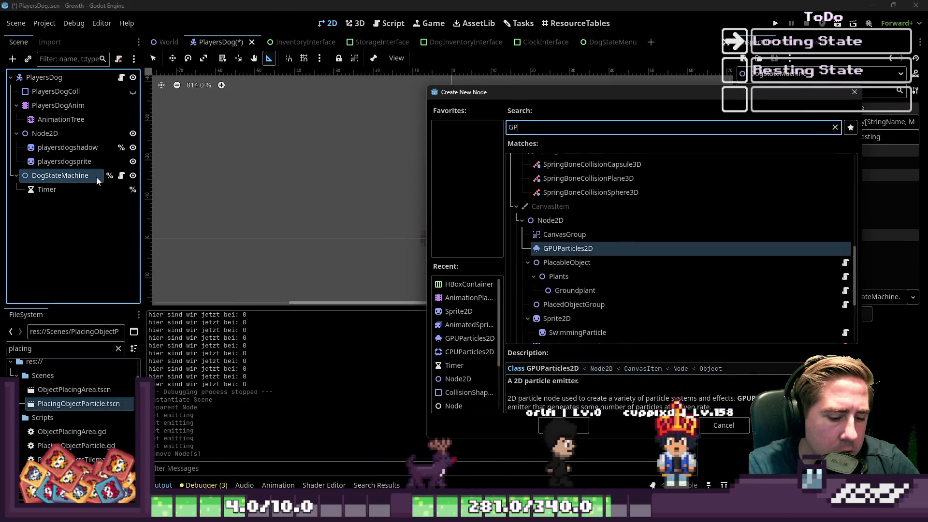
{"action": "key", "text": "Return"}
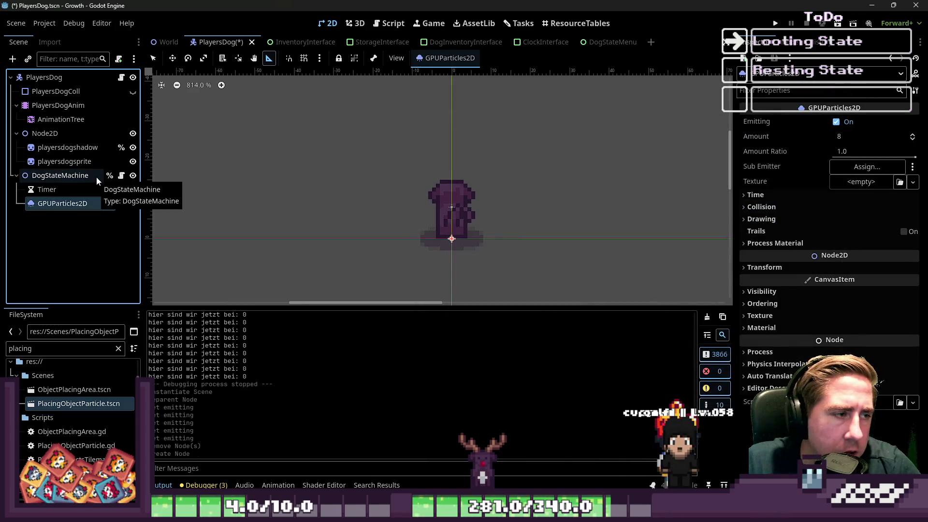
Step: Assign dust_particle.png as the GPUParticles2D texture
{"action": "double_click", "coordinate": [92, 205]}
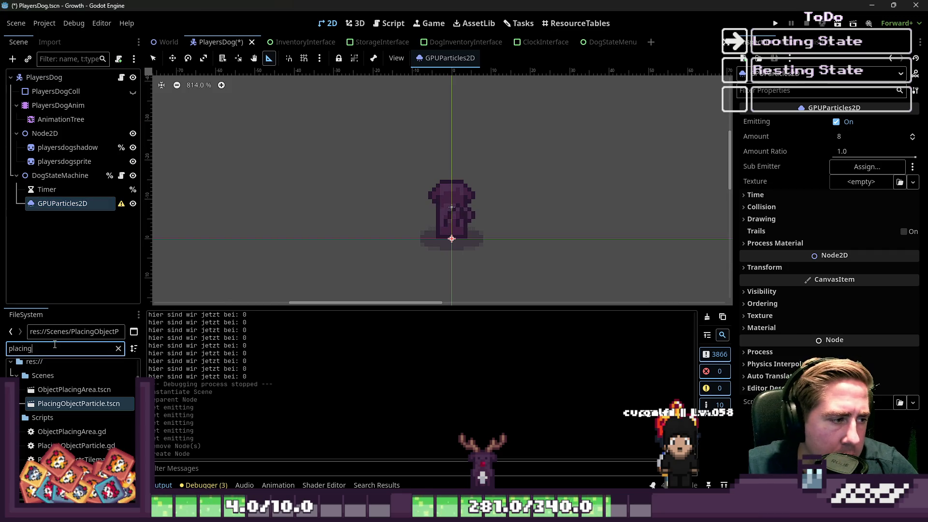
{"action": "key", "text": "ctrl+a"}
{"action": "type", "text": "dust"}
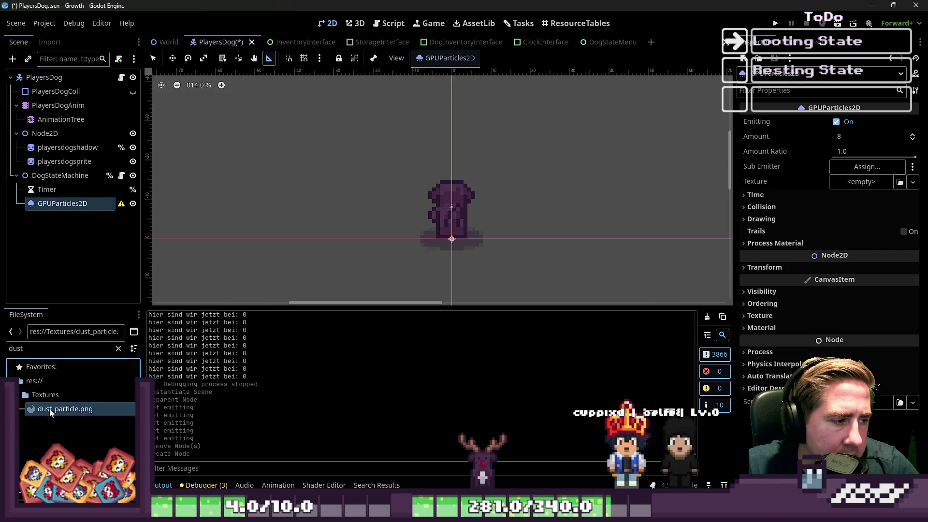
{"action": "left_click_drag", "start_coordinate": [826, 182], "coordinate": [848, 180]}
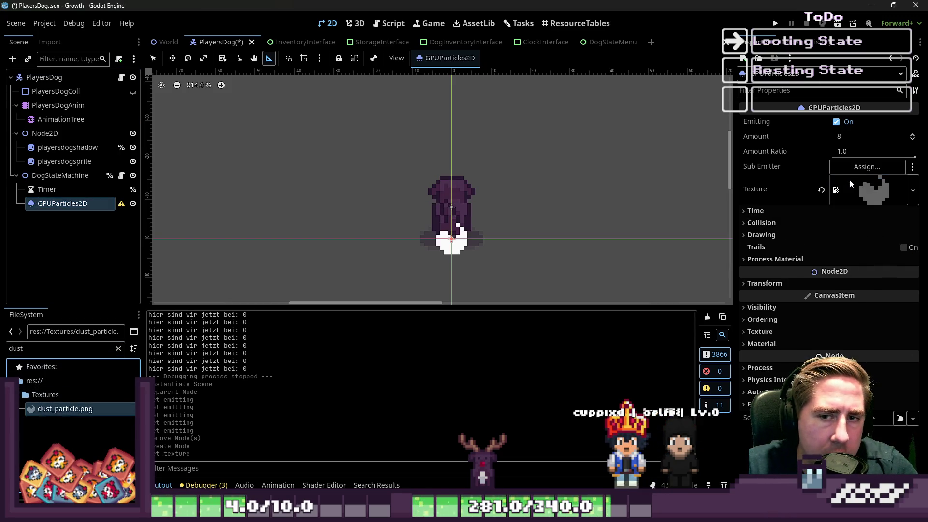
{"action": "left_click", "coordinate": [770, 213]}
{"action": "left_click", "coordinate": [770, 213]}
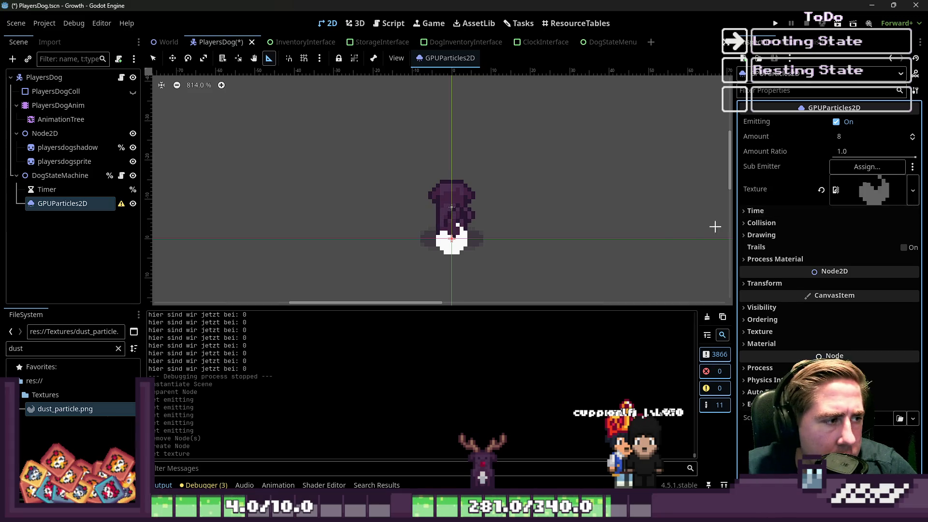
{"action": "left_click", "coordinate": [821, 190]}
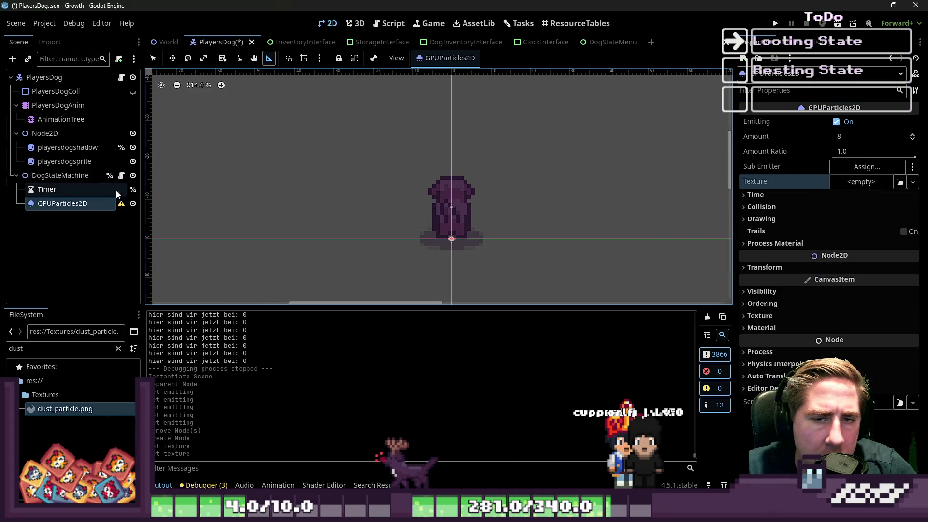
Step: Replace the GPUParticles2D with a new CPUParticles2D child of DogStateMachine
{"action": "right_click", "coordinate": [91, 202]}
{"action": "key", "text": "Delete"}
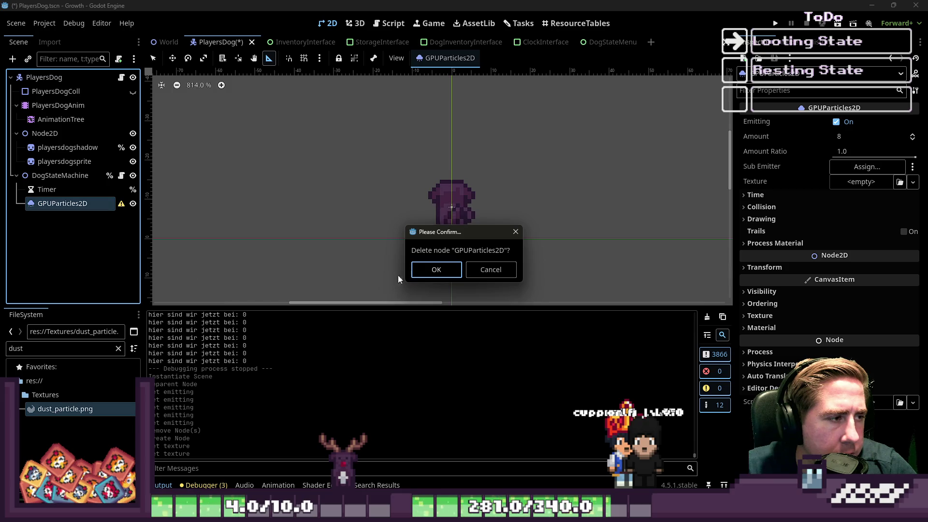
{"action": "key", "text": "Return"}
{"action": "left_click", "coordinate": [44, 179]}
{"action": "key", "text": "ctrl+a"}
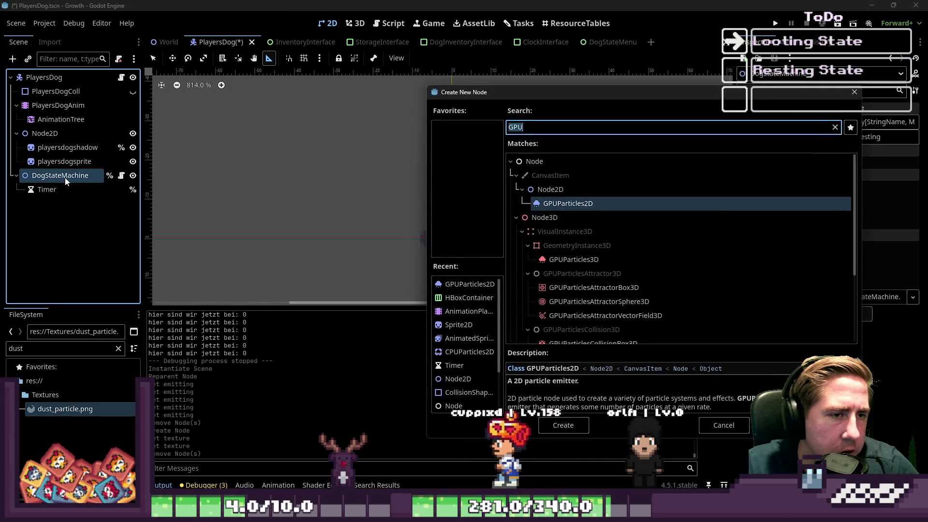
{"action": "type", "text": "CPU"}
{"action": "key", "text": "Return"}
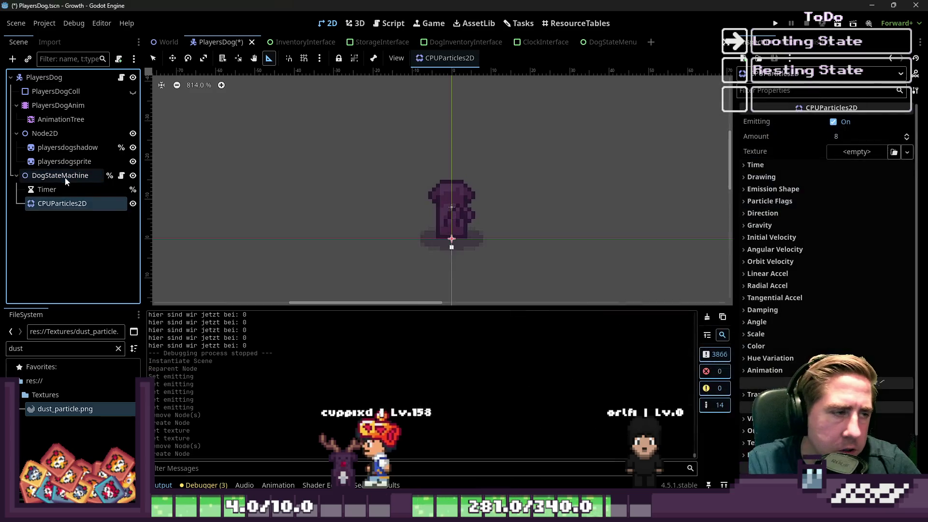
Step: Give the CPUParticles2D the dust_particle texture and set gravity y to 0
{"action": "mouse_move", "coordinate": [65, 408]}
{"action": "left_mouse_down"}
{"action": "mouse_move", "coordinate": [699, 243]}
{"action": "mouse_move", "coordinate": [879, 159]}
{"action": "mouse_move", "coordinate": [865, 157]}
{"action": "left_mouse_up"}
{"action": "scroll", "coordinate": [478, 174], "scroll_direction": "down", "scroll_amount": 5}
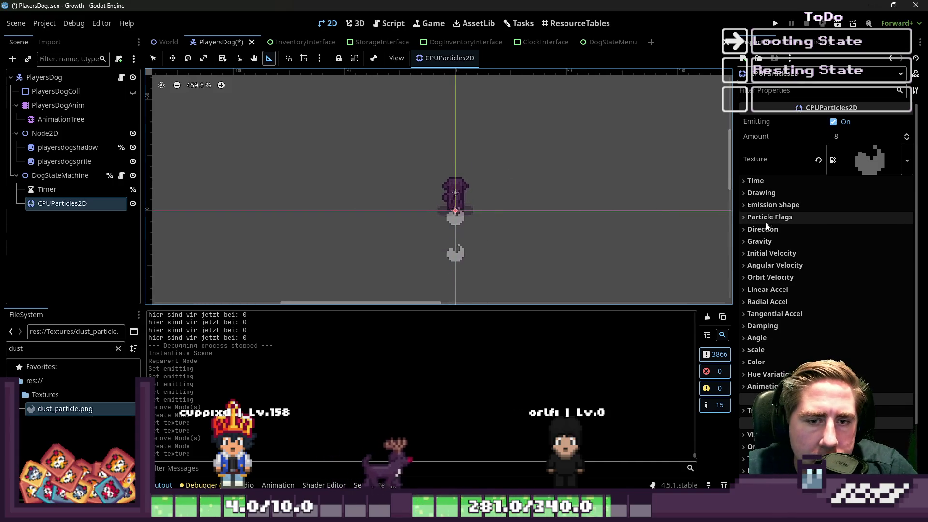
{"action": "left_click", "coordinate": [761, 242]}
{"action": "left_click", "coordinate": [864, 271]}
{"action": "type", "text": "0"}
{"action": "key", "text": "Return"}
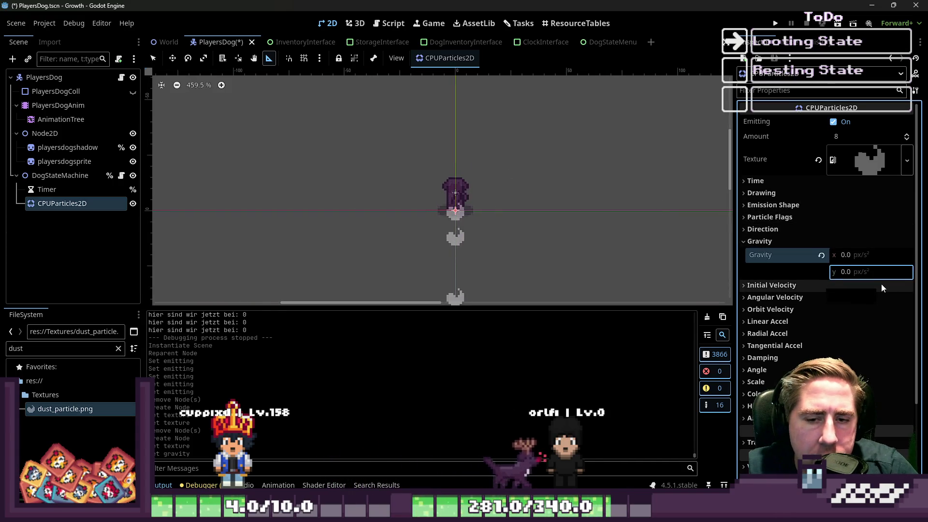
{"action": "left_click", "coordinate": [783, 240]}
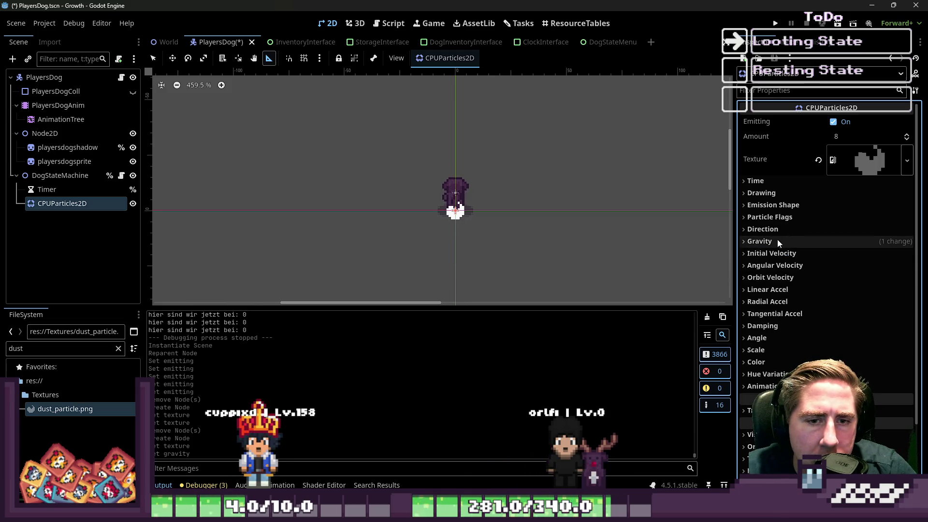
Step: Set direction spread to 45°, then try initial velocity values before resetting them to 0
{"action": "left_click", "coordinate": [779, 229]}
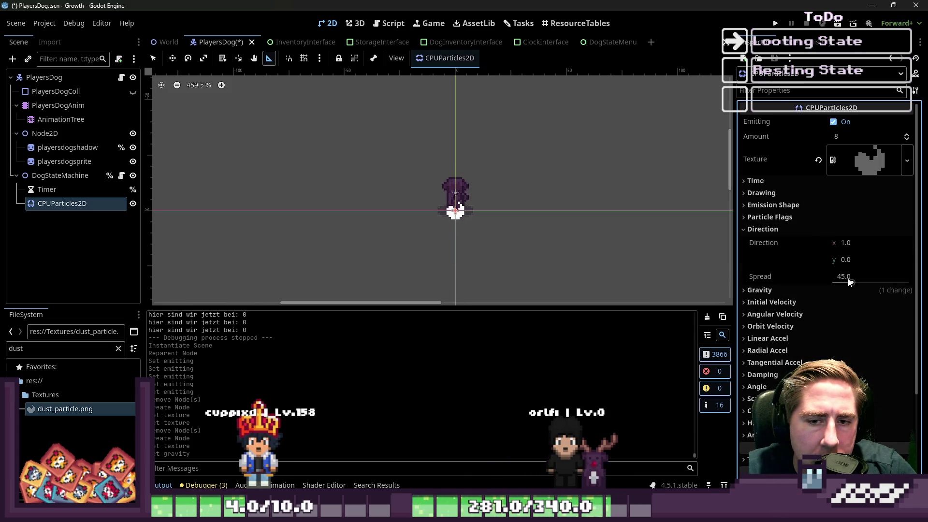
{"action": "left_click_drag", "start_coordinate": [849, 282], "coordinate": [853, 282]}
{"action": "left_click", "coordinate": [848, 302]}
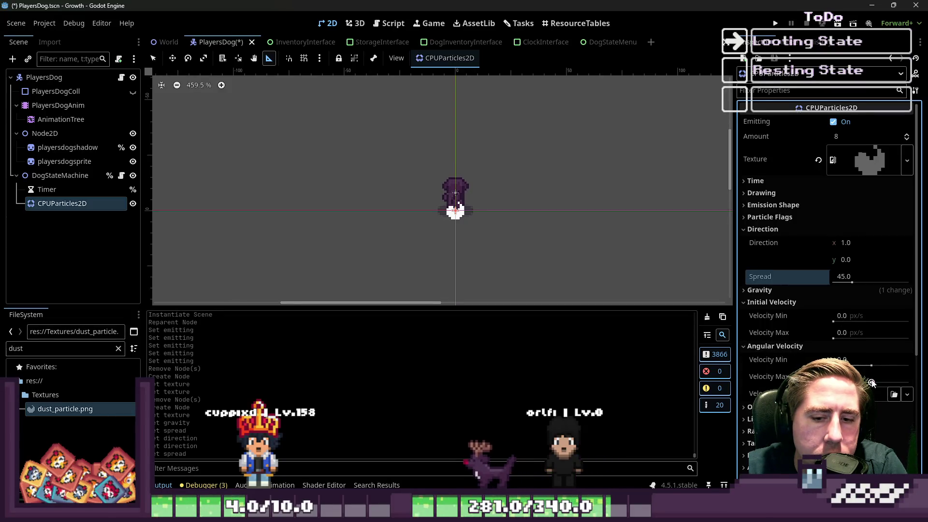
{"action": "left_click_drag", "start_coordinate": [871, 382], "coordinate": [883, 383]}
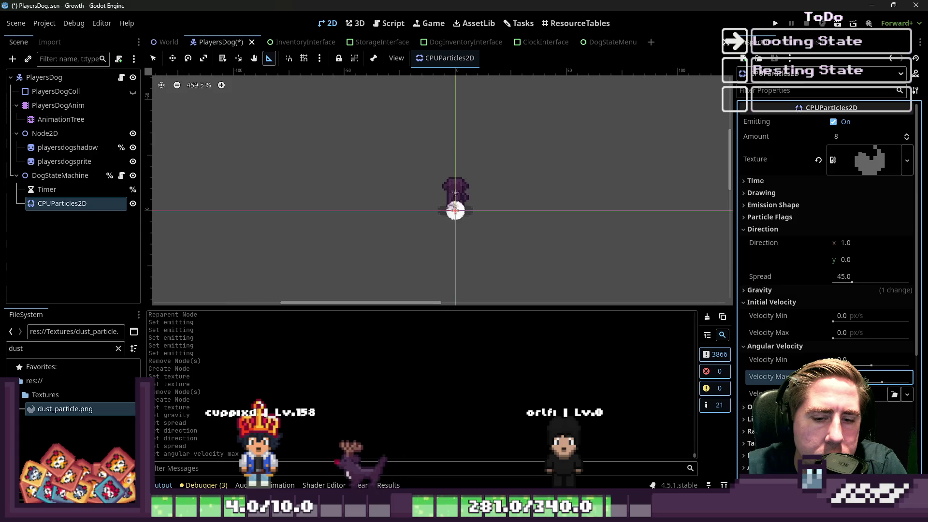
{"action": "mouse_move", "coordinate": [833, 338]}
{"action": "left_mouse_down"}
{"action": "mouse_move", "coordinate": [857, 341]}
{"action": "mouse_move", "coordinate": [838, 329]}
{"action": "left_mouse_up"}
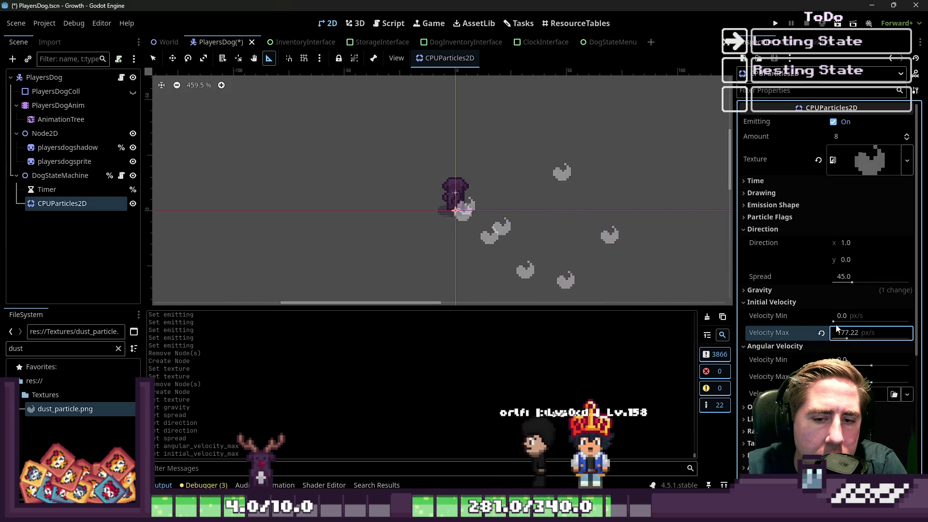
{"action": "left_click", "coordinate": [839, 322]}
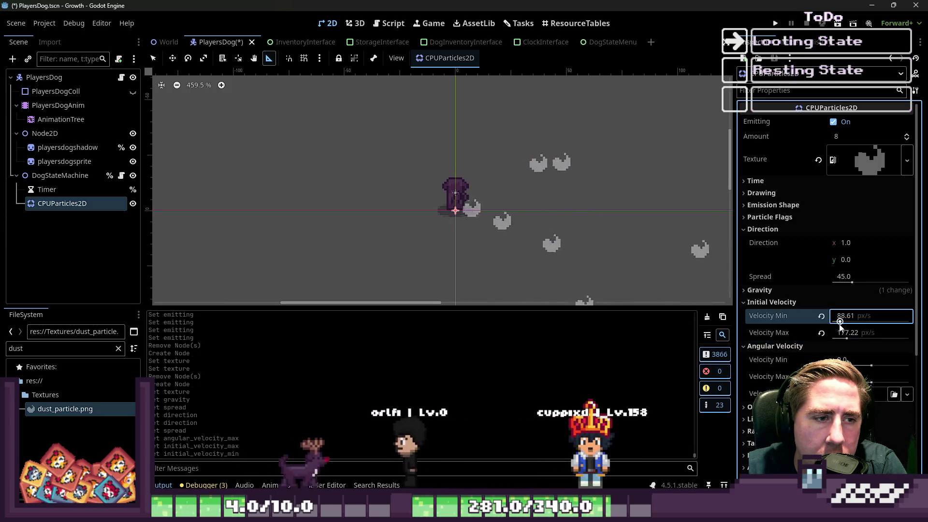
{"action": "mouse_move", "coordinate": [846, 338]}
{"action": "left_mouse_down"}
{"action": "mouse_move", "coordinate": [870, 341]}
{"action": "mouse_move", "coordinate": [854, 343]}
{"action": "left_mouse_up"}
{"action": "left_click", "coordinate": [821, 316]}
{"action": "left_click", "coordinate": [821, 333]}
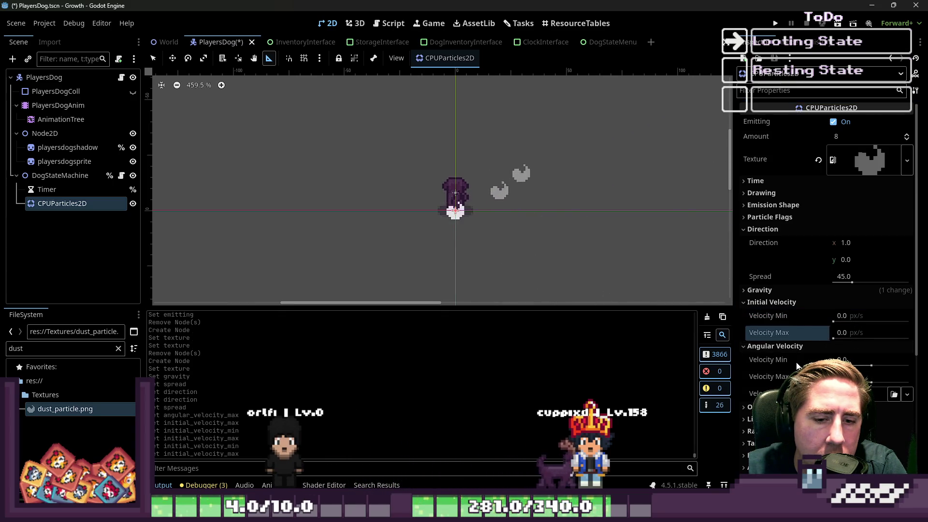
Step: Try a higher orbit velocity, revert it to 0, and nudge radial acceleration
{"action": "scroll", "coordinate": [812, 335], "scroll_direction": "down", "scroll_amount": 3}
{"action": "mouse_move", "coordinate": [868, 331]}
{"action": "left_mouse_down"}
{"action": "mouse_move", "coordinate": [879, 332]}
{"action": "mouse_move", "coordinate": [881, 348]}
{"action": "left_mouse_up"}
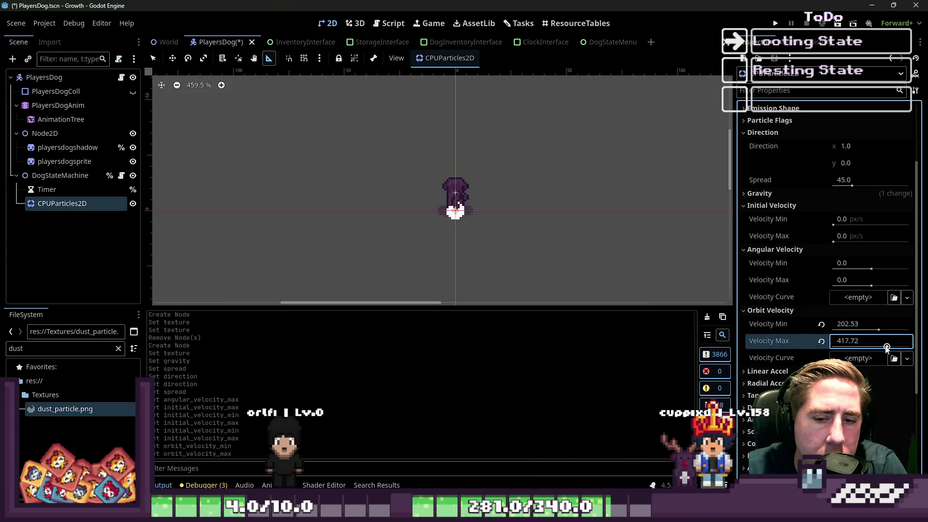
{"action": "left_click", "coordinate": [821, 324]}
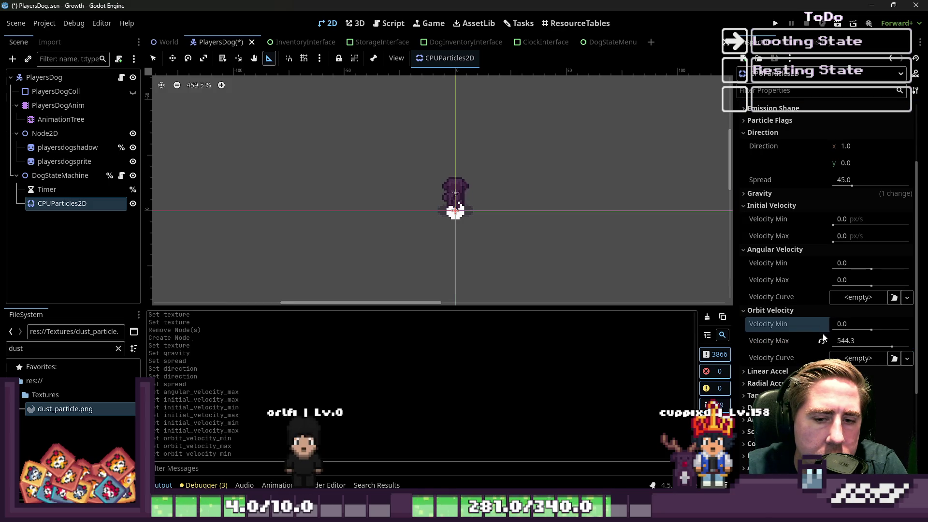
{"action": "scroll", "coordinate": [808, 337], "scroll_direction": "down", "scroll_amount": 2}
{"action": "left_click", "coordinate": [787, 335]}
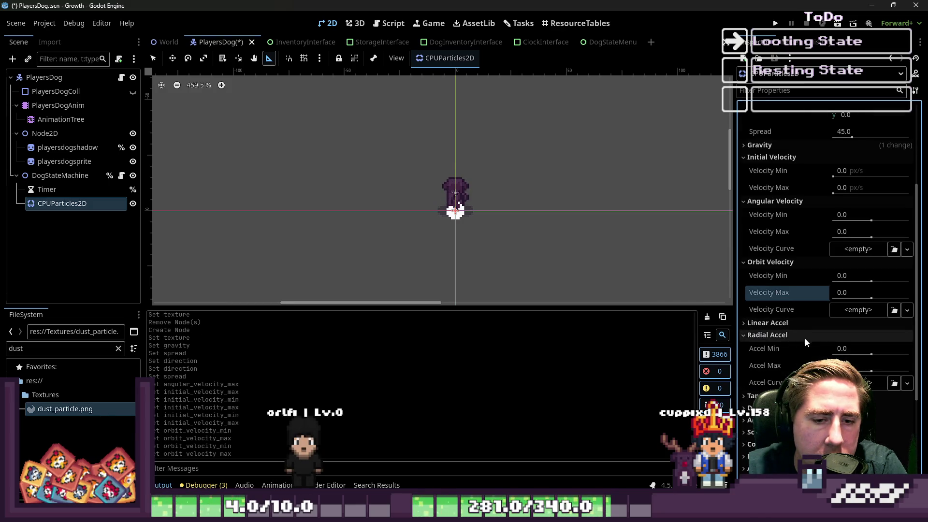
{"action": "left_click_drag", "start_coordinate": [871, 355], "coordinate": [873, 355]}
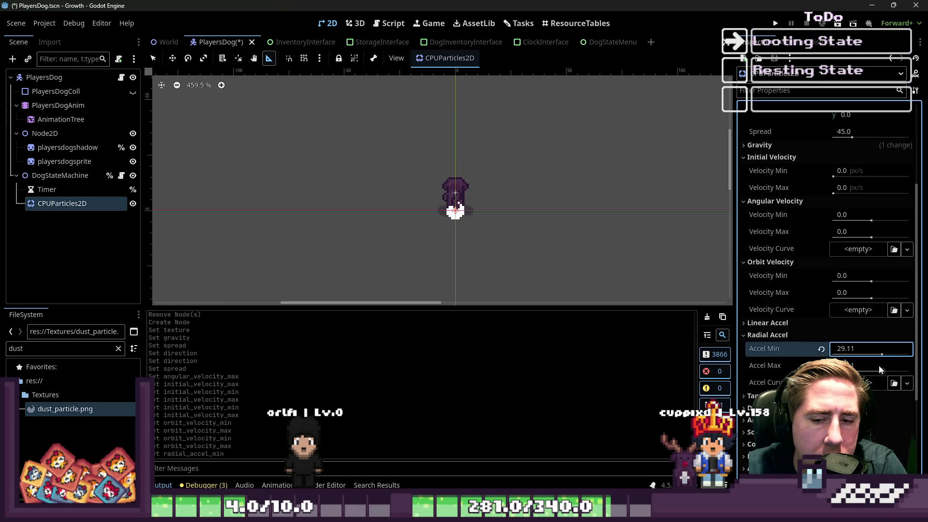
{"action": "left_click", "coordinate": [878, 367]}
Step: Set initial velocity to about 0.65 min and 40.95 max
{"action": "scroll", "coordinate": [847, 261], "scroll_direction": "up", "scroll_amount": 2}
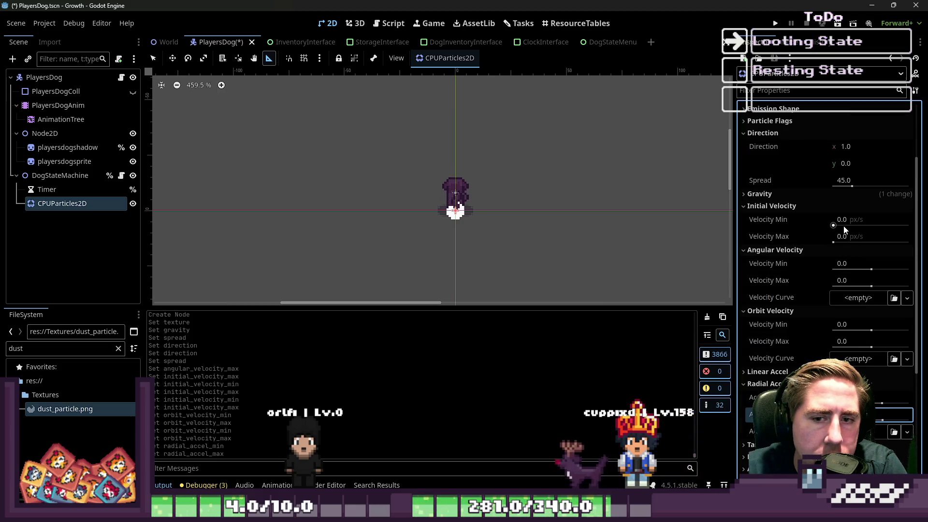
{"action": "left_click_drag", "start_coordinate": [832, 225], "coordinate": [834, 225]}
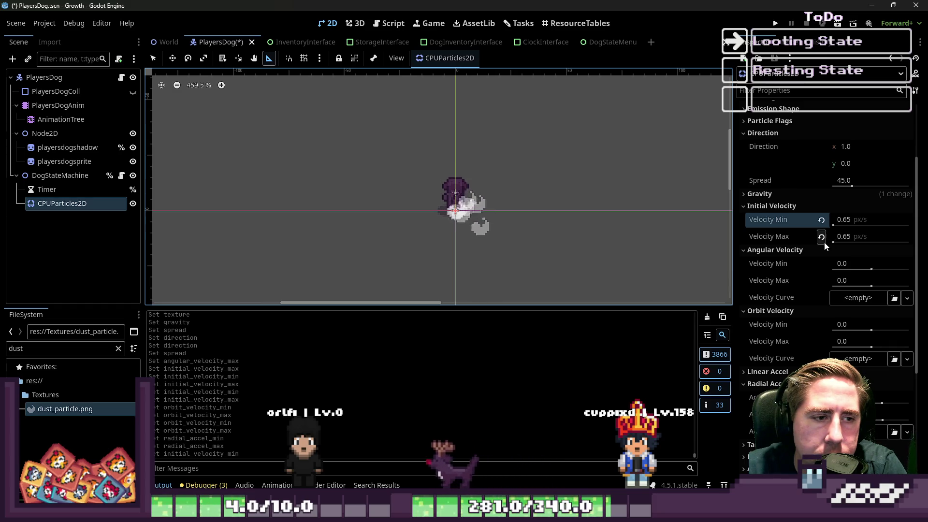
{"action": "left_click_drag", "start_coordinate": [836, 245], "coordinate": [840, 247]}
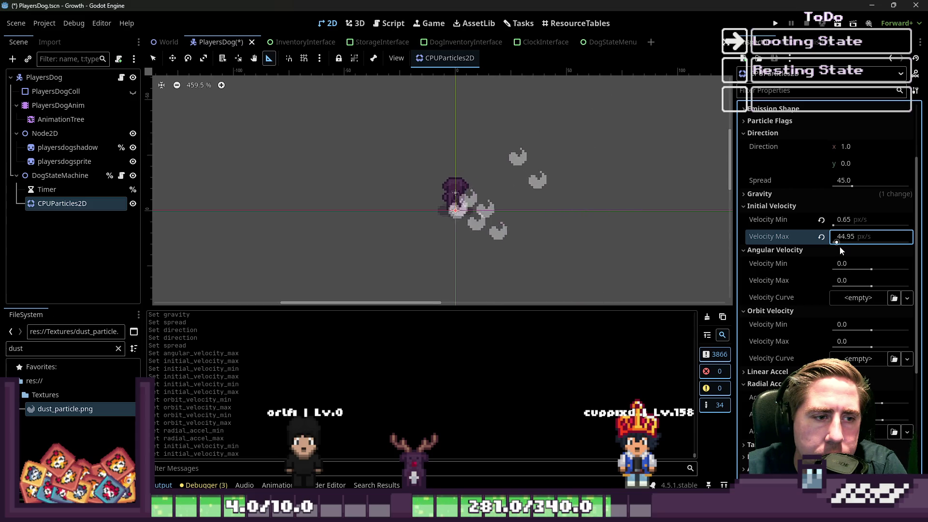
{"action": "left_click", "coordinate": [866, 242]}
{"action": "type", "text": "41.95"}
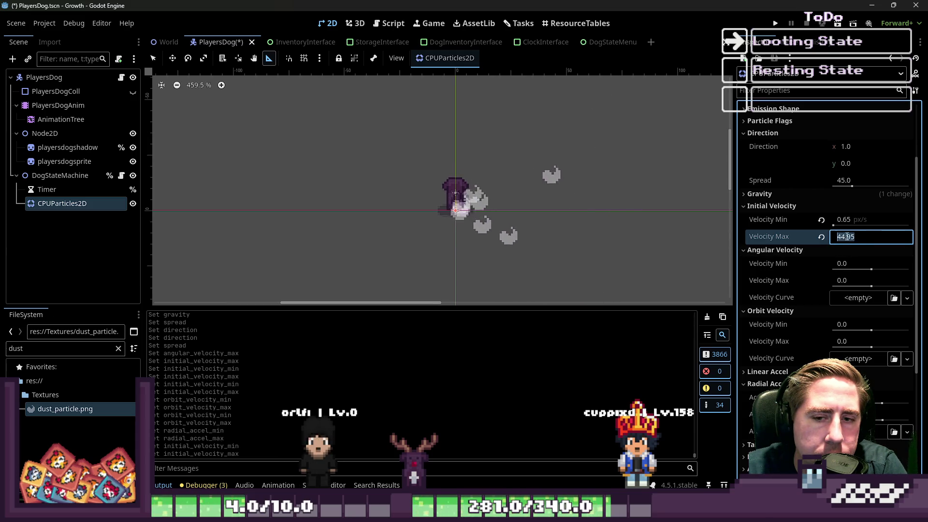
Step: Set radial acceleration max to 60 and min to -100
{"action": "scroll", "coordinate": [865, 244], "scroll_direction": "down", "scroll_amount": 1}
{"action": "scroll", "coordinate": [864, 338], "scroll_direction": "down", "scroll_amount": 2}
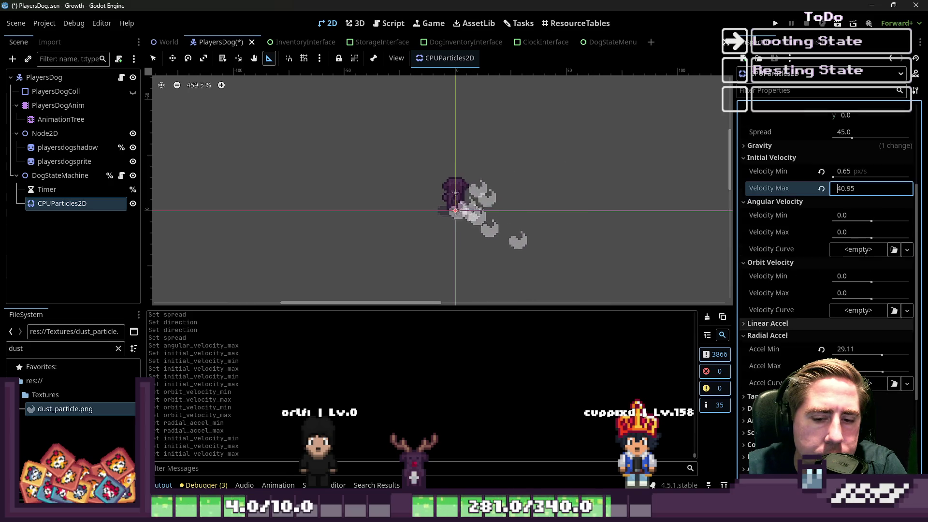
{"action": "left_click", "coordinate": [869, 370]}
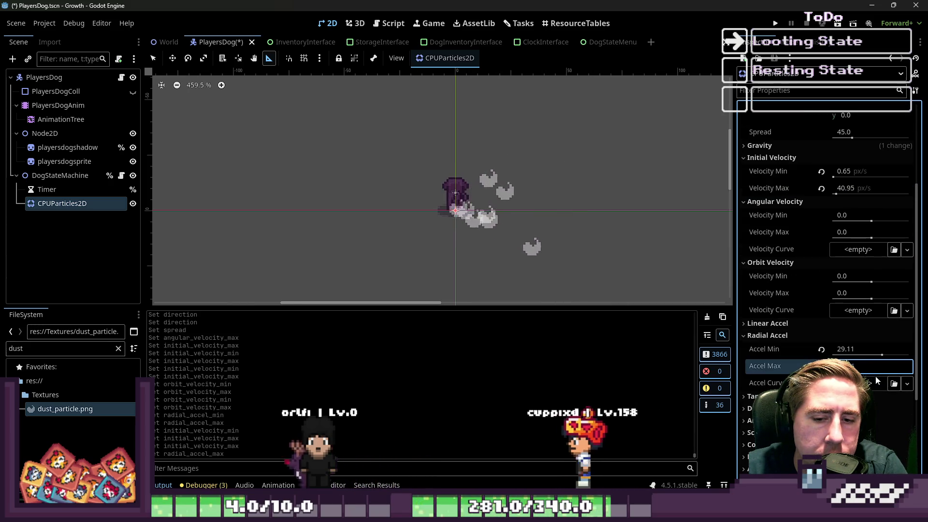
{"action": "type", "text": "60"}
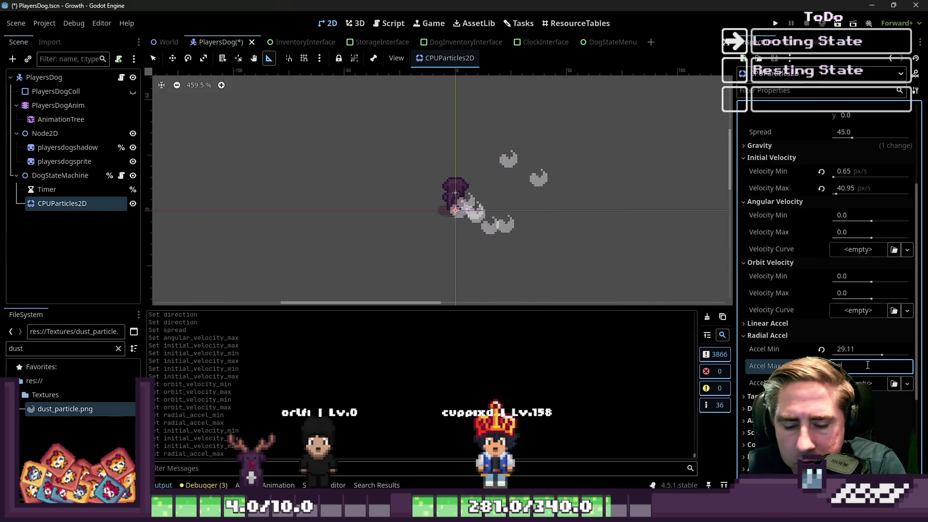
{"action": "key", "text": "Return"}
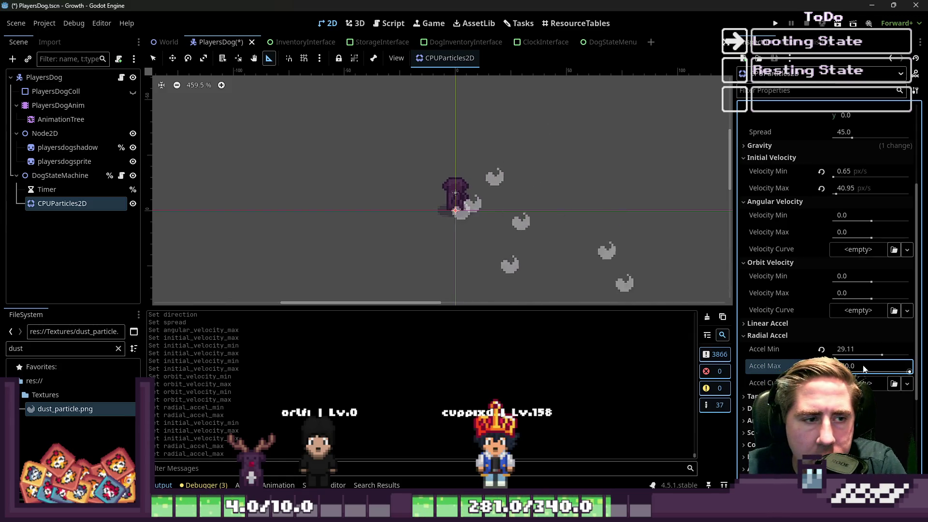
{"action": "left_click_drag", "start_coordinate": [880, 356], "coordinate": [845, 357]}
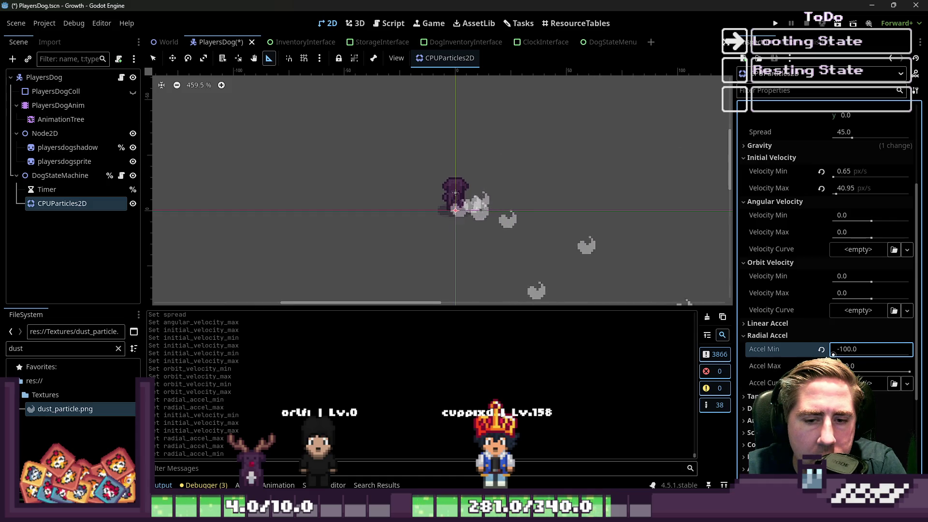
{"action": "left_click_drag", "start_coordinate": [866, 359], "coordinate": [906, 376]}
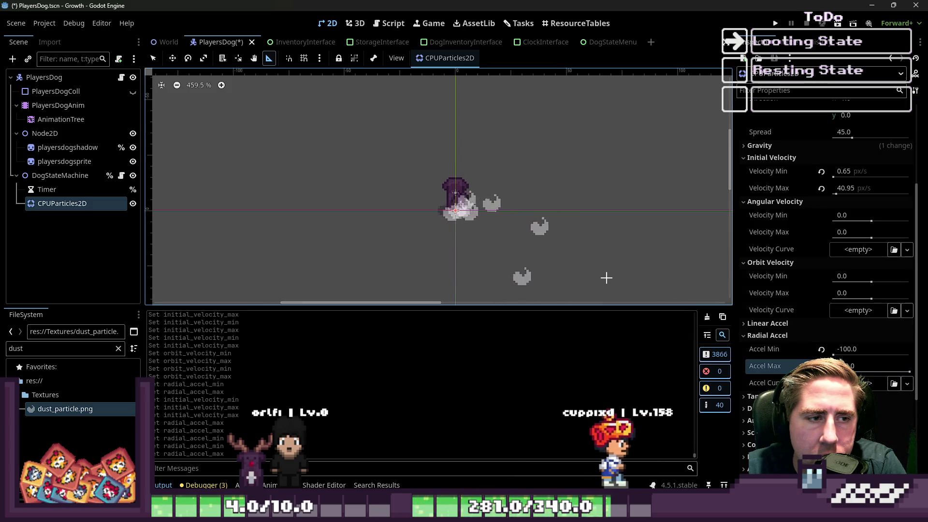
Step: Reset radial acceleration to 0 and raise initial velocity to about 44.95–148.54
{"action": "scroll", "coordinate": [808, 328], "scroll_direction": "down", "scroll_amount": 1}
{"action": "left_click", "coordinate": [821, 300]}
{"action": "left_click", "coordinate": [821, 318]}
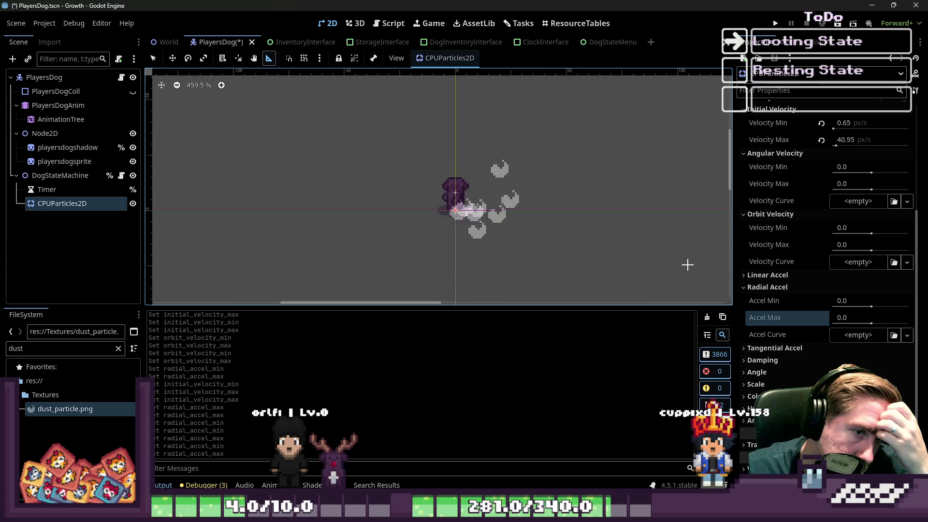
{"action": "scroll", "coordinate": [800, 207], "scroll_direction": "up", "scroll_amount": 1}
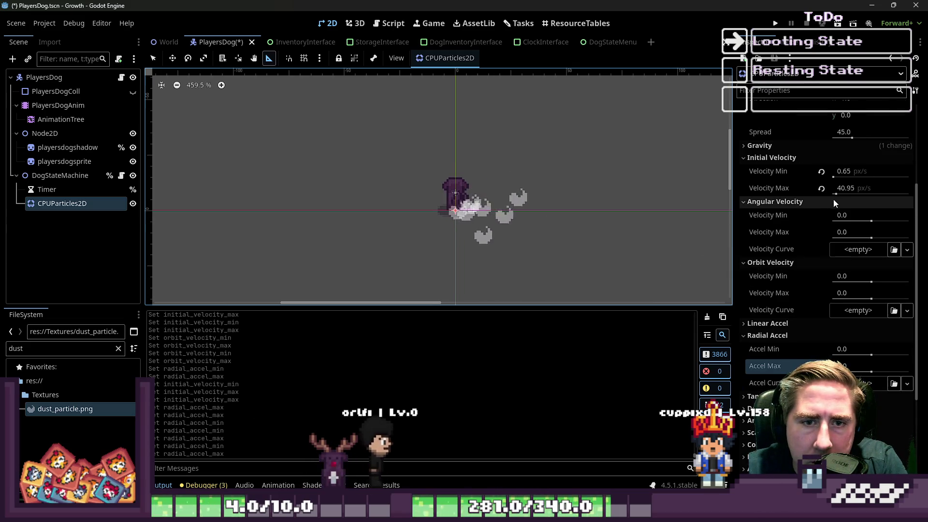
{"action": "mouse_move", "coordinate": [835, 194]}
{"action": "left_mouse_down"}
{"action": "mouse_move", "coordinate": [897, 198]}
{"action": "mouse_move", "coordinate": [844, 206]}
{"action": "mouse_move", "coordinate": [836, 177]}
{"action": "left_mouse_up"}
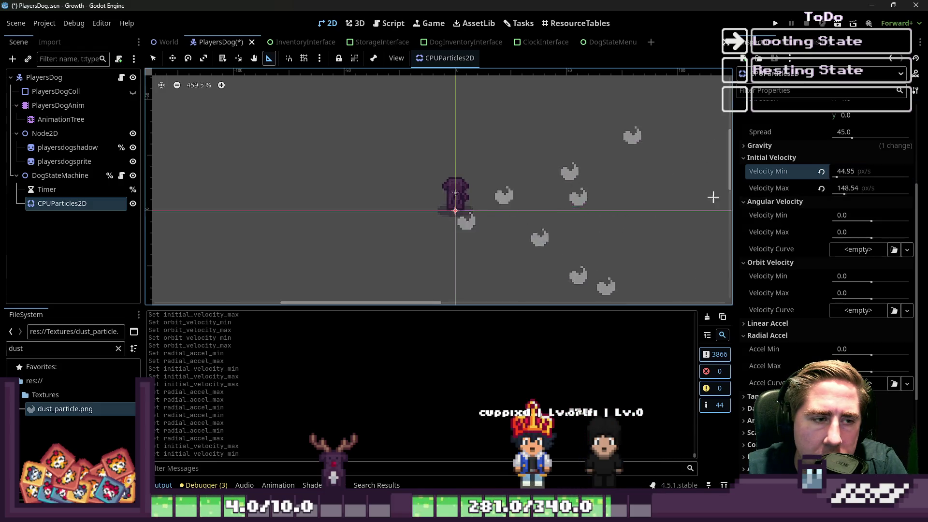
Step: Widen the direction spread to 180°
{"action": "scroll", "coordinate": [519, 213], "scroll_direction": "down", "scroll_amount": 2}
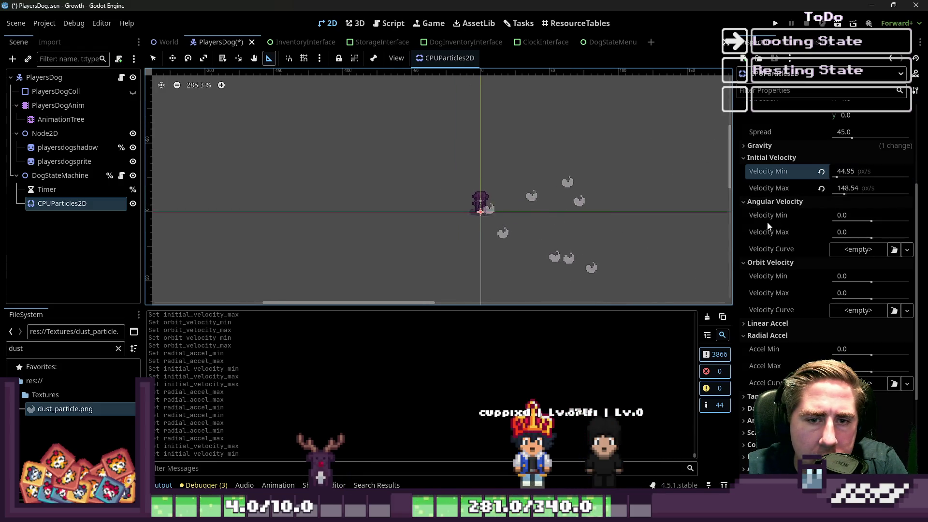
{"action": "scroll", "coordinate": [768, 231], "scroll_direction": "up", "scroll_amount": 2}
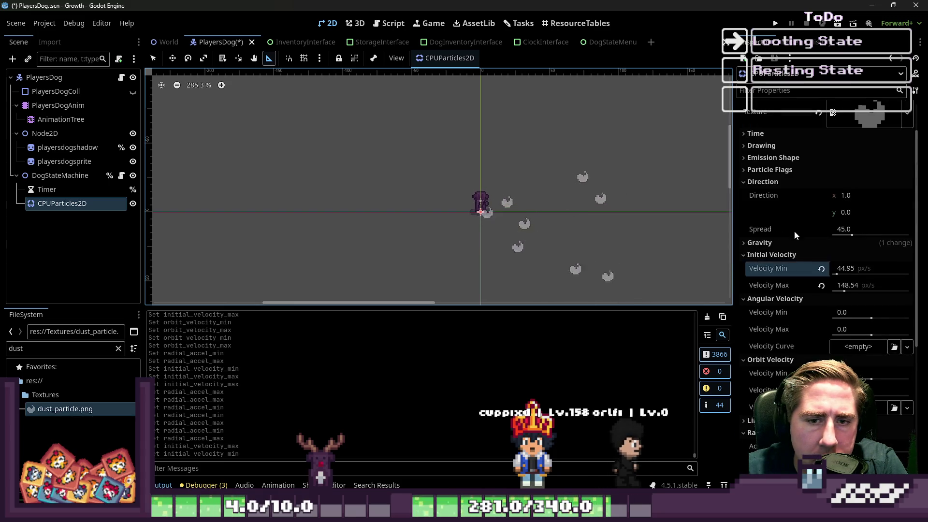
{"action": "left_click_drag", "start_coordinate": [851, 235], "coordinate": [888, 235]}
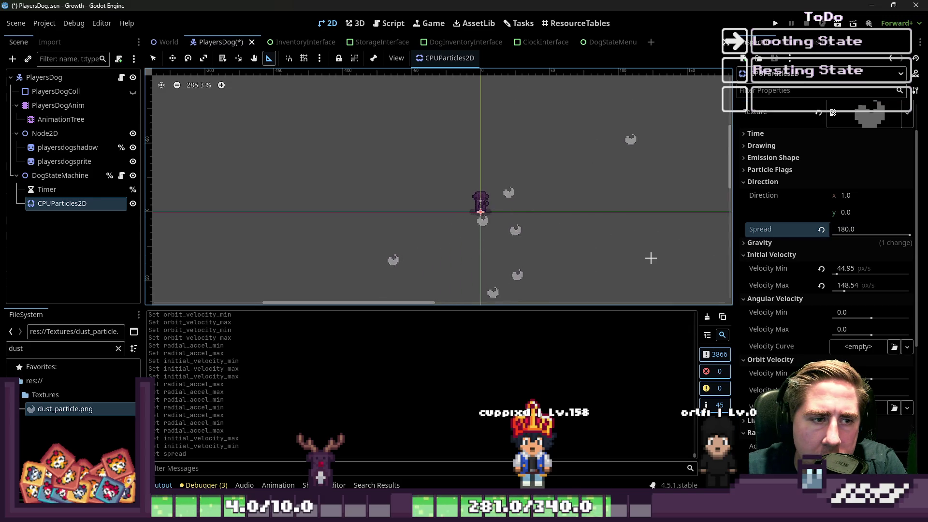
{"action": "scroll", "coordinate": [796, 182], "scroll_direction": "up", "scroll_amount": 2}
Step: Set particle Amount to 50 after trying 100, and lower maximum velocity toward 15.63
{"action": "left_click", "coordinate": [850, 138]}
{"action": "type", "text": "00"}
{"action": "key", "text": "Return"}
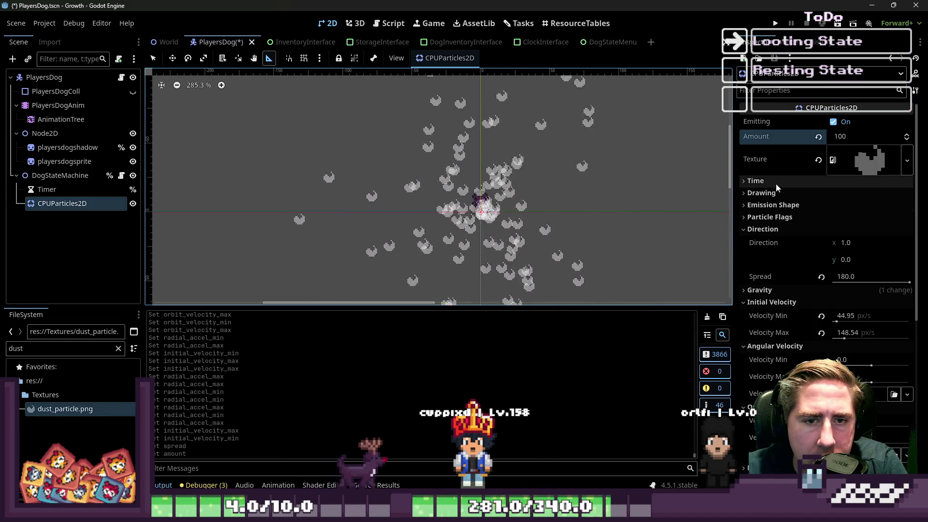
{"action": "left_click_drag", "start_coordinate": [844, 338], "coordinate": [833, 340]}
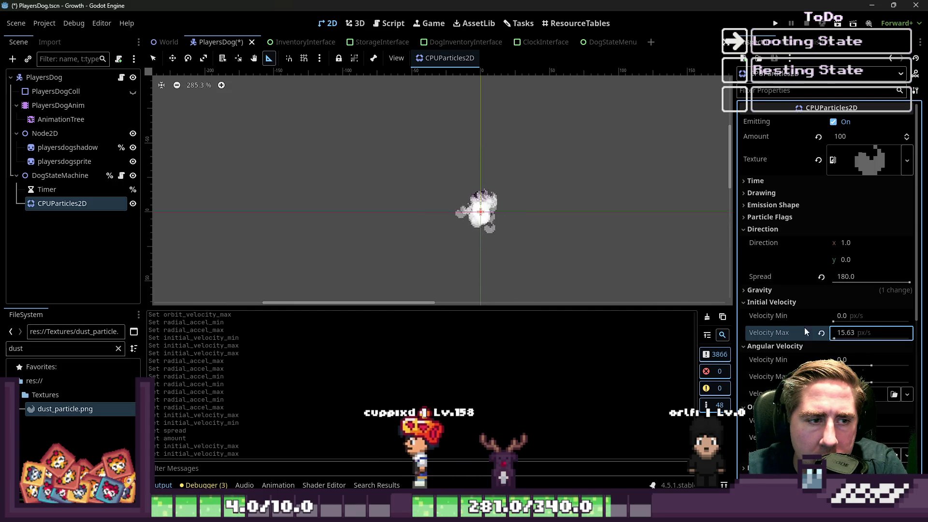
{"action": "left_click", "coordinate": [849, 140]}
{"action": "type", "text": "50"}
{"action": "key", "text": "Return"}
Step: Set the particle scale range to min 0.5 and max 1.5
{"action": "scroll", "coordinate": [505, 214], "scroll_direction": "up", "scroll_amount": 3}
{"action": "scroll", "coordinate": [446, 214], "scroll_direction": "up", "scroll_amount": 5}
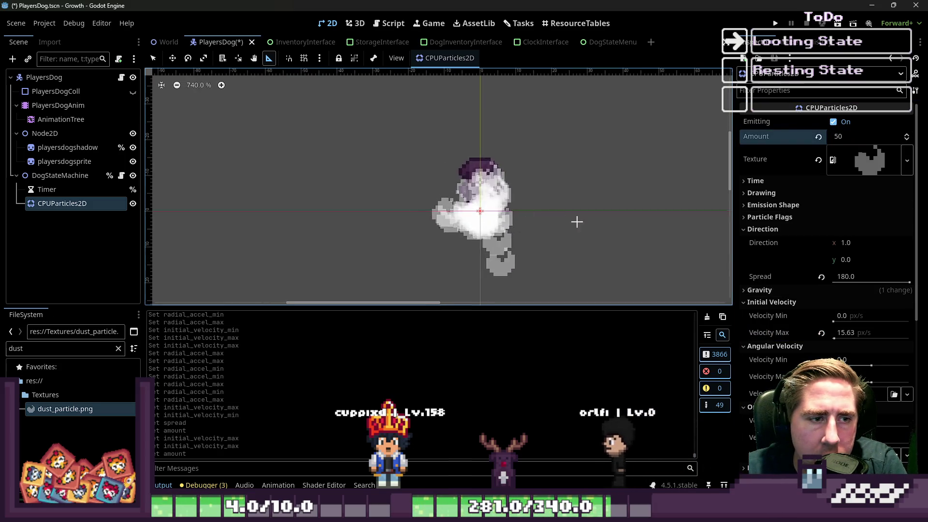
{"action": "scroll", "coordinate": [852, 336], "scroll_direction": "down", "scroll_amount": 5}
{"action": "scroll", "coordinate": [827, 322], "scroll_direction": "down", "scroll_amount": 3}
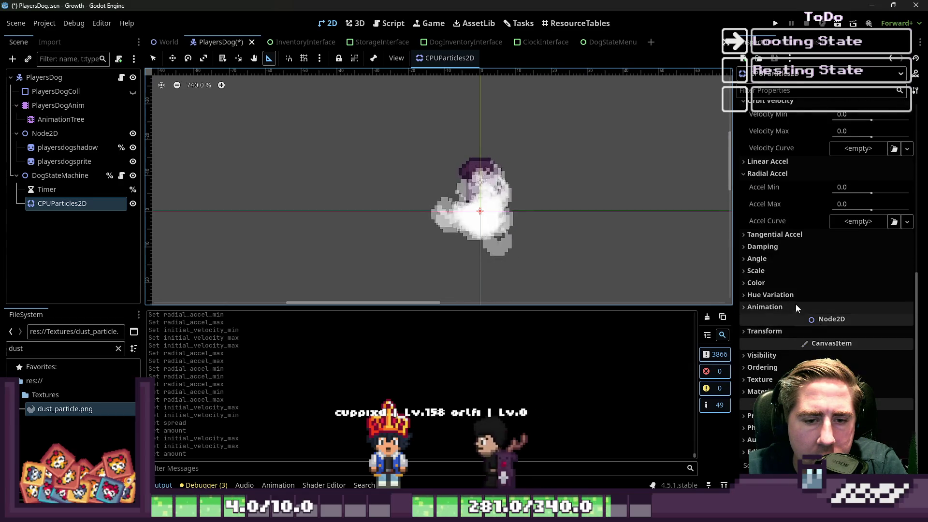
{"action": "left_click", "coordinate": [782, 260]}
{"action": "left_click", "coordinate": [777, 319]}
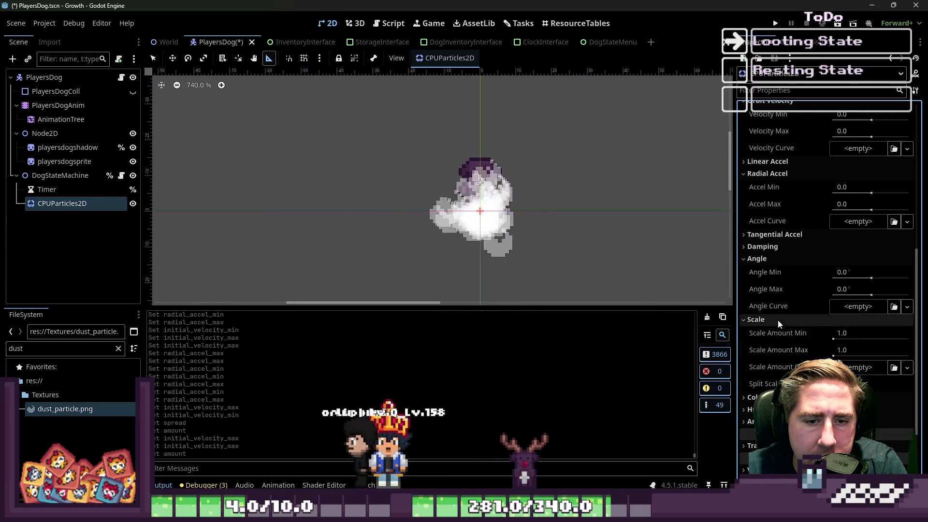
{"action": "left_click", "coordinate": [846, 334]}
{"action": "type", "text": "0.5"}
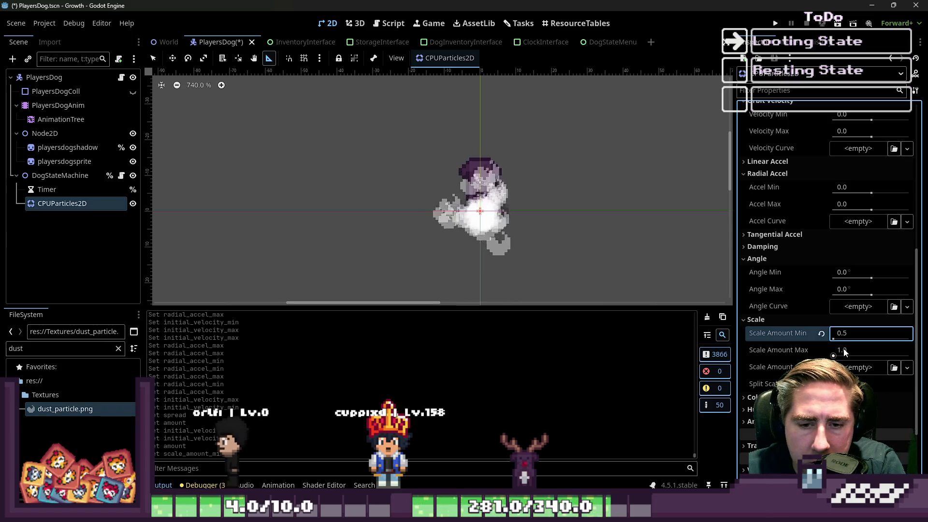
{"action": "left_click", "coordinate": [844, 349]}
{"action": "type", "text": ".5"}
{"action": "key", "text": "Return"}
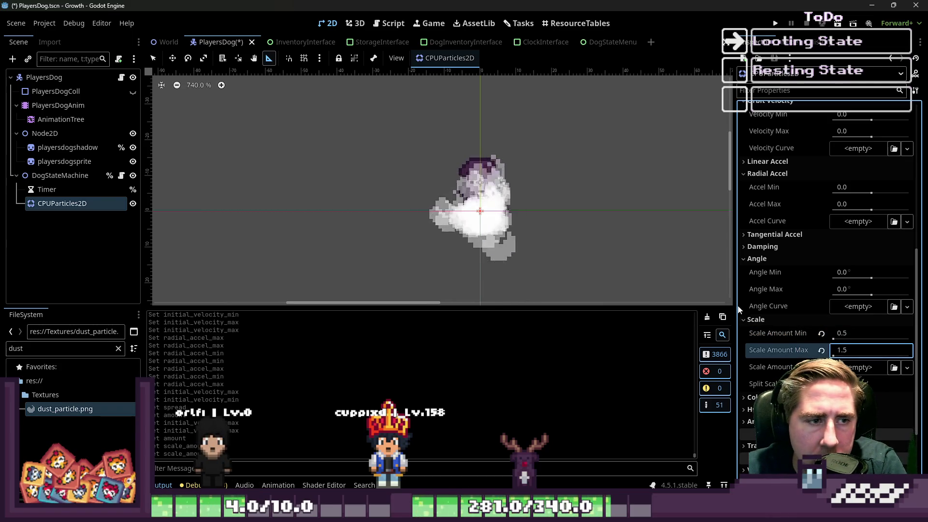
{"action": "scroll", "coordinate": [792, 334], "scroll_direction": "down", "scroll_amount": 2}
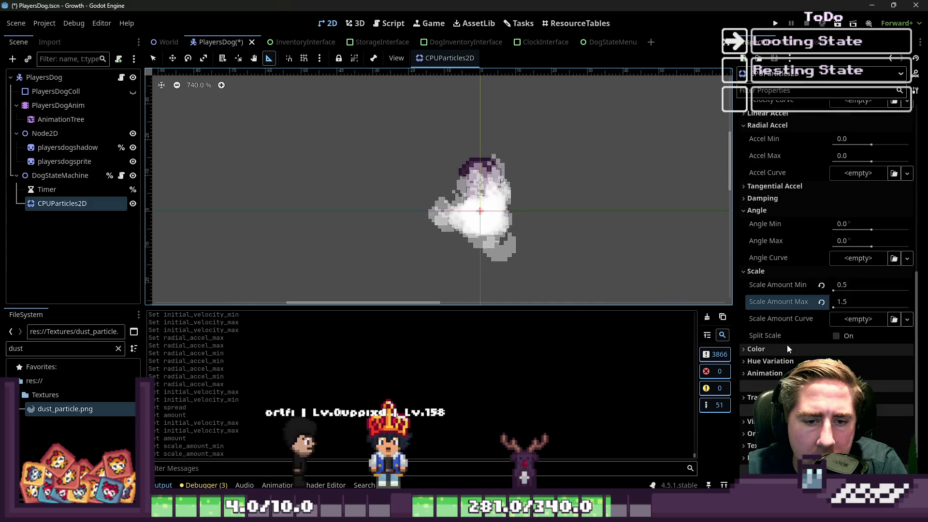
{"action": "left_click", "coordinate": [784, 348]}
Step: Try red, magenta, salmon pink and darker brown tints for the particle colour
{"action": "left_click", "coordinate": [865, 362]}
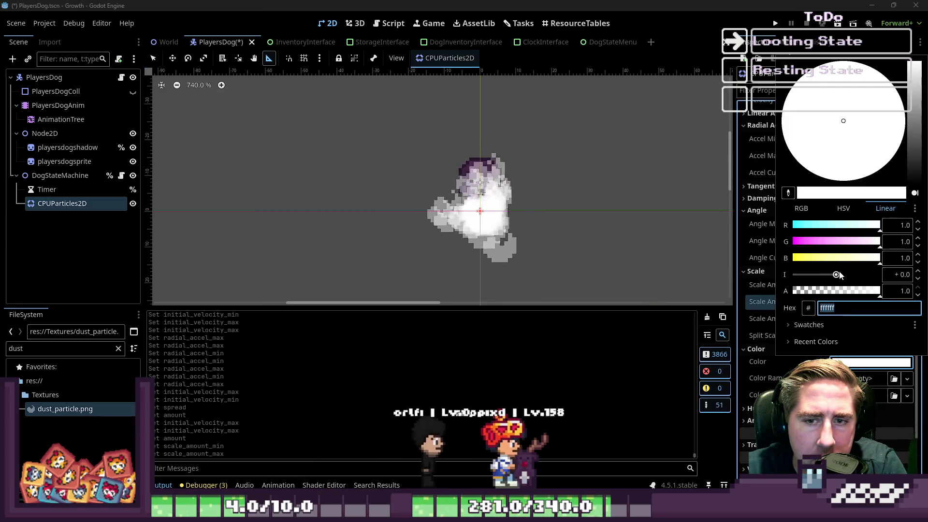
{"action": "left_click_drag", "start_coordinate": [838, 257], "coordinate": [757, 259]}
{"action": "mouse_move", "coordinate": [834, 232]}
{"action": "left_mouse_down"}
{"action": "mouse_move", "coordinate": [741, 230]}
{"action": "mouse_move", "coordinate": [749, 243]}
{"action": "mouse_move", "coordinate": [821, 243]}
{"action": "mouse_move", "coordinate": [805, 252]}
{"action": "mouse_move", "coordinate": [799, 271]}
{"action": "mouse_move", "coordinate": [785, 244]}
{"action": "mouse_move", "coordinate": [889, 235]}
{"action": "left_mouse_up"}
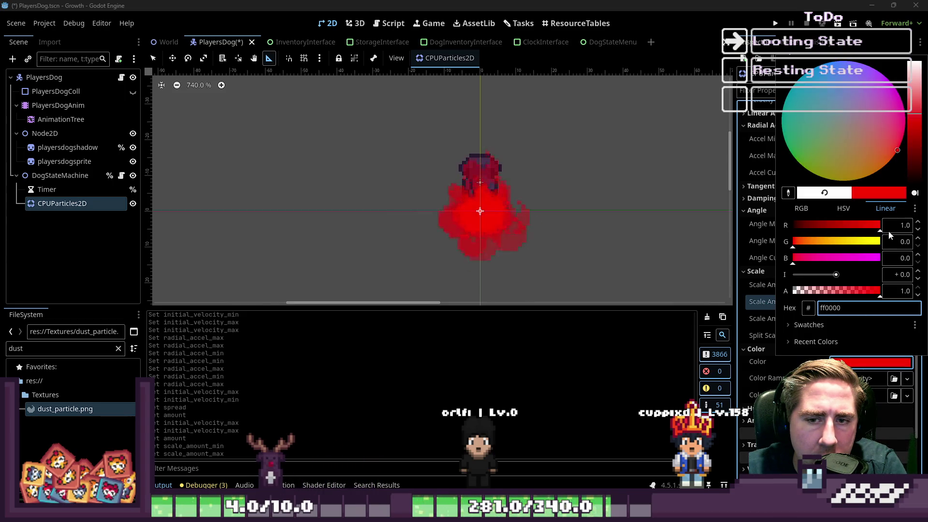
{"action": "left_click", "coordinate": [834, 258]}
{"action": "left_click_drag", "start_coordinate": [821, 248], "coordinate": [814, 255]}
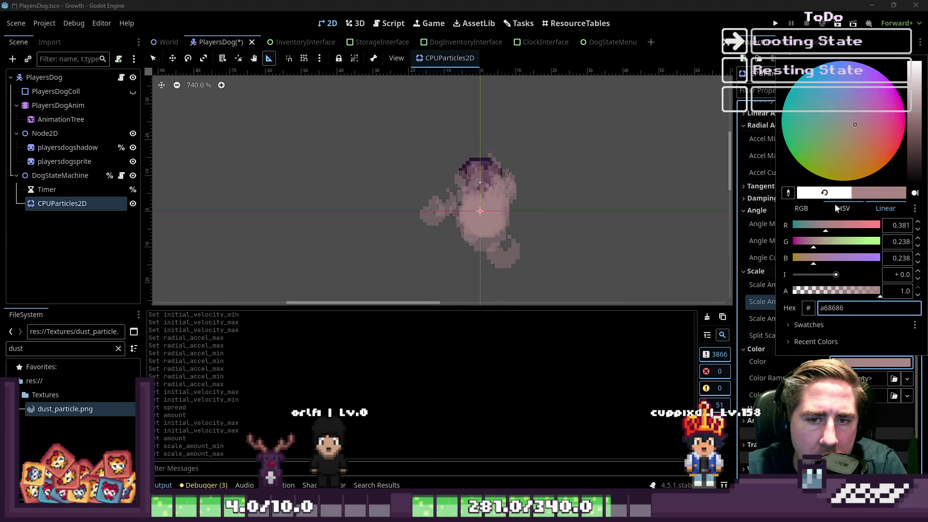
{"action": "left_click_drag", "start_coordinate": [913, 123], "coordinate": [914, 135]}
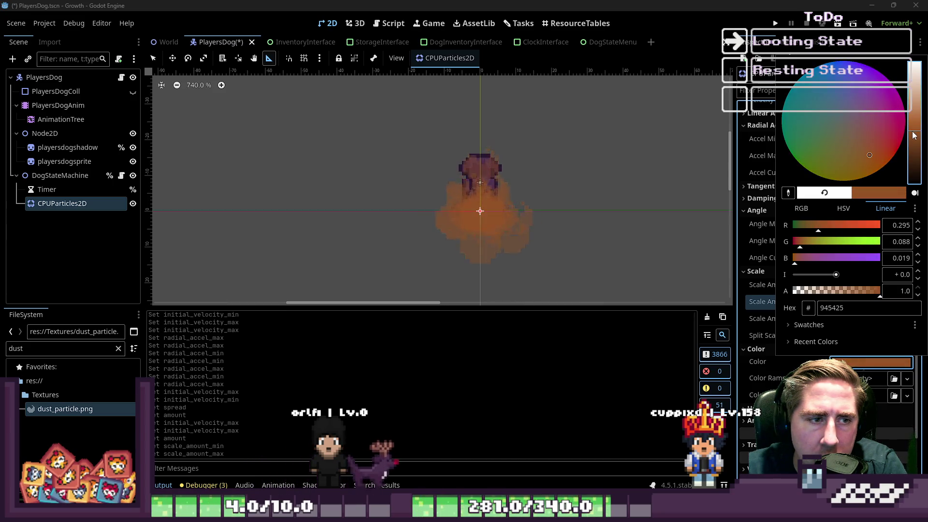
{"action": "left_click", "coordinate": [865, 157]}
{"action": "mouse_move", "coordinate": [836, 275]}
{"action": "left_mouse_down"}
{"action": "mouse_move", "coordinate": [828, 276]}
{"action": "mouse_move", "coordinate": [845, 279]}
{"action": "left_mouse_up"}
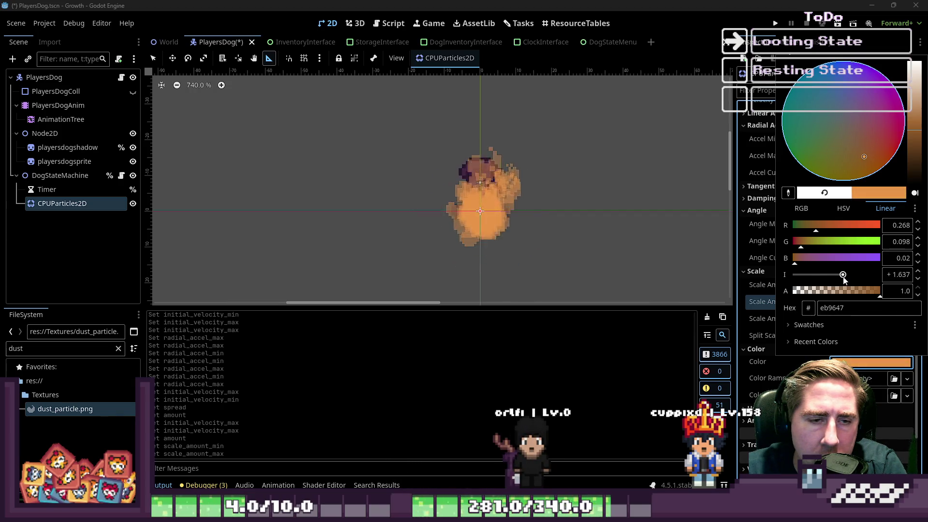
Step: Set red, green and blue to full for an overbright white, Color(1.58, 1.58, 1.58)
{"action": "left_click_drag", "start_coordinate": [815, 226], "coordinate": [884, 225]}
{"action": "left_click_drag", "start_coordinate": [801, 242], "coordinate": [884, 242]}
{"action": "left_click_drag", "start_coordinate": [794, 258], "coordinate": [884, 258]}
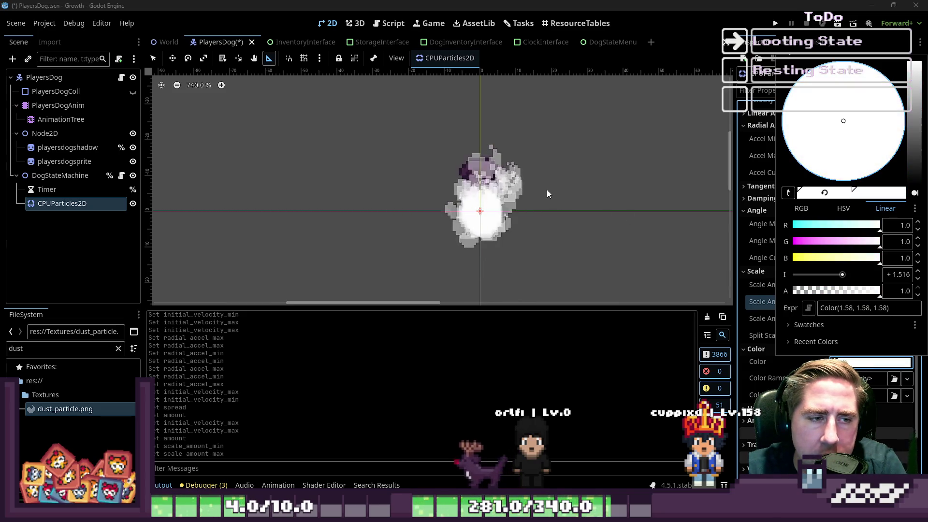
{"action": "left_click", "coordinate": [762, 336]}
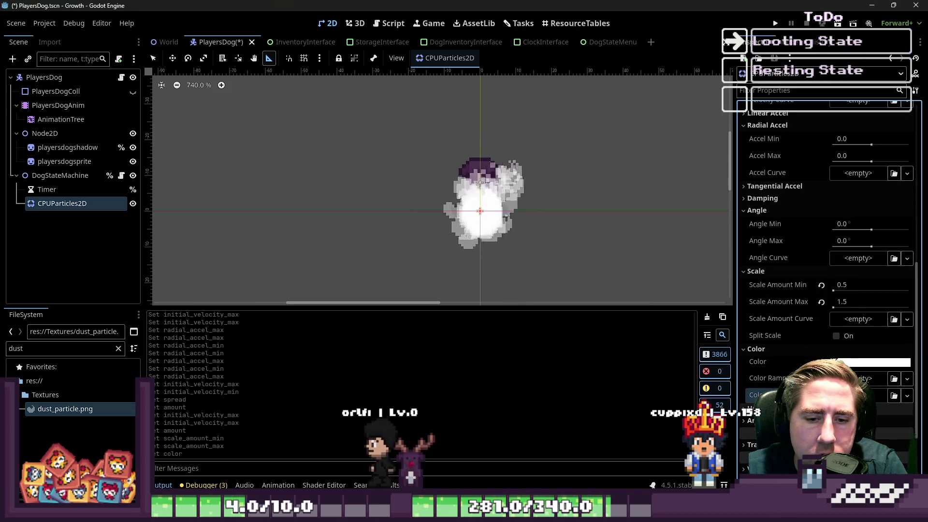
{"action": "scroll", "coordinate": [826, 289], "scroll_direction": "down", "scroll_amount": 2}
{"action": "left_click", "coordinate": [850, 373]}
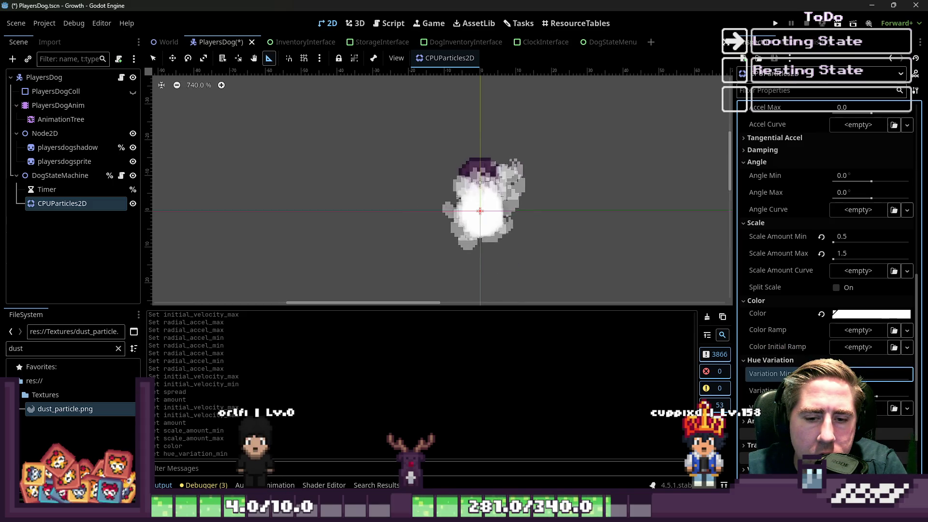
Step: Adjust hue variation and create a new gradient for the Color Ramp
{"action": "left_click_drag", "start_coordinate": [876, 396], "coordinate": [900, 396]}
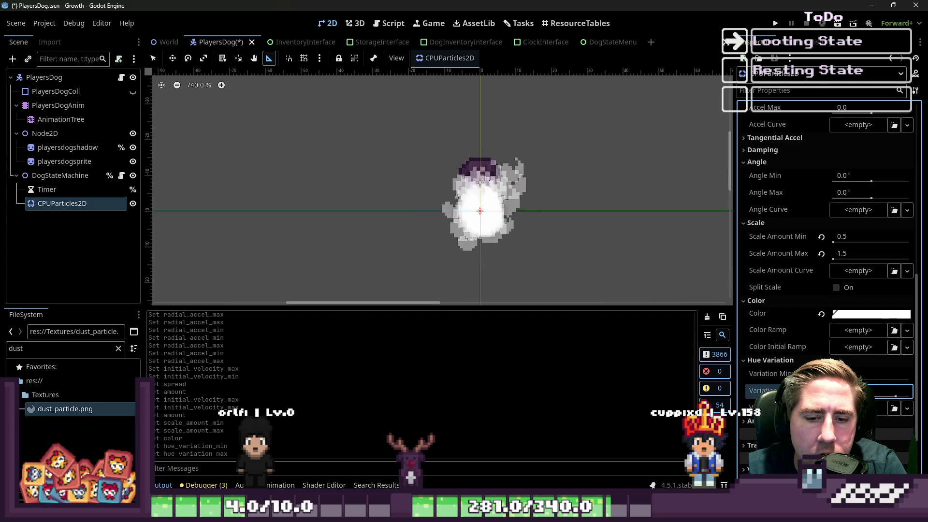
{"action": "left_click", "coordinate": [850, 373]}
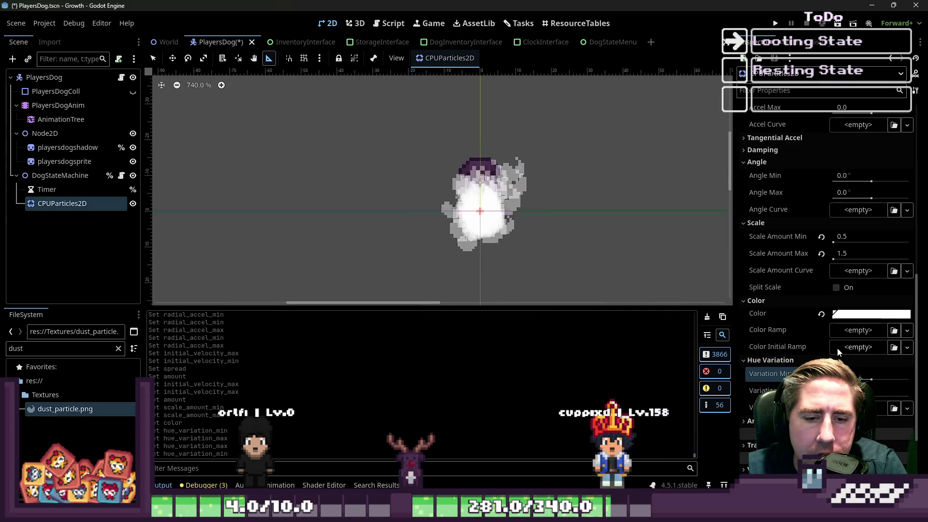
{"action": "left_click", "coordinate": [854, 329]}
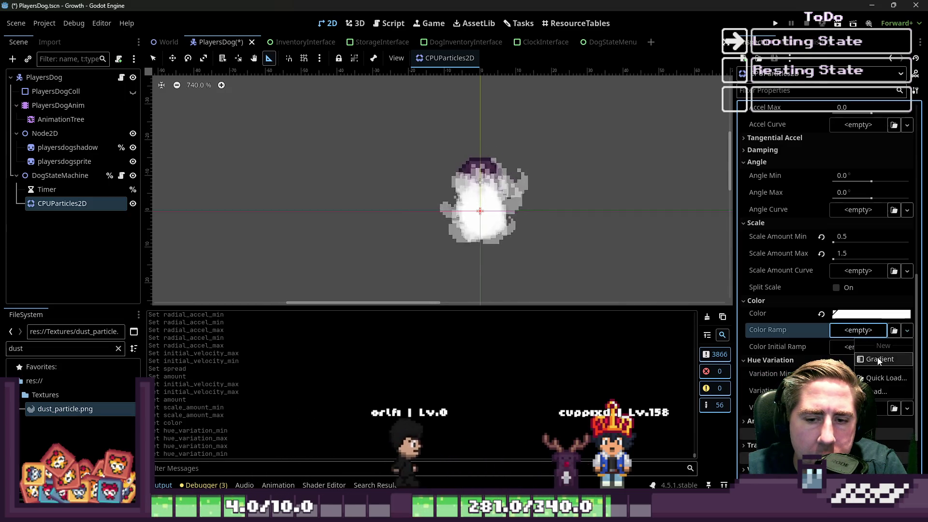
{"action": "left_click", "coordinate": [877, 357]}
{"action": "left_click", "coordinate": [863, 328]}
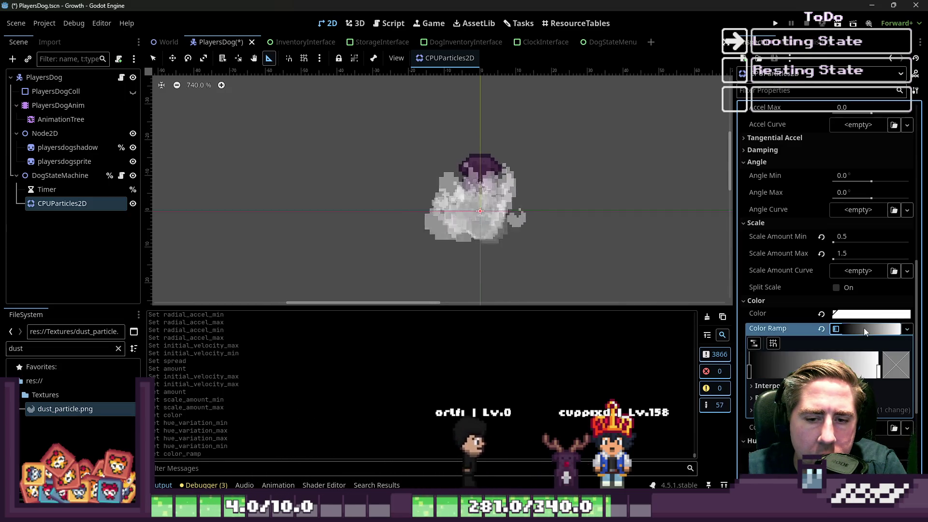
Step: Make the gradient's end stop white with alpha about 0.14 and close the picker
{"action": "double_click", "coordinate": [749, 371]}
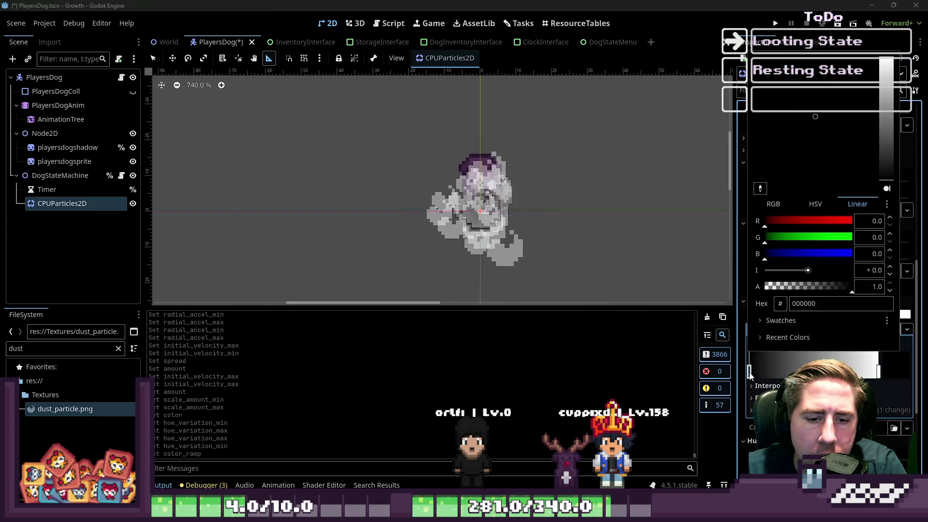
{"action": "left_click", "coordinate": [786, 289]}
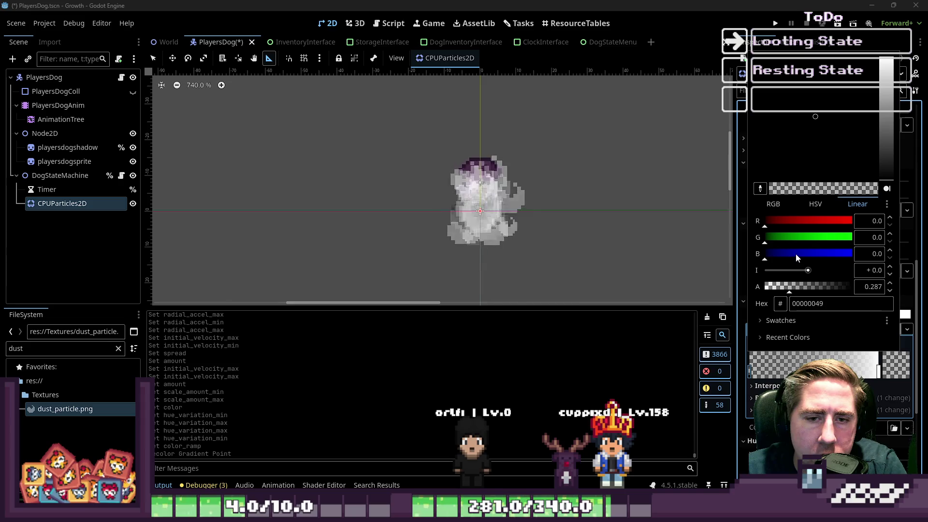
{"action": "left_click_drag", "start_coordinate": [796, 254], "coordinate": [851, 254]}
{"action": "left_click", "coordinate": [850, 237]}
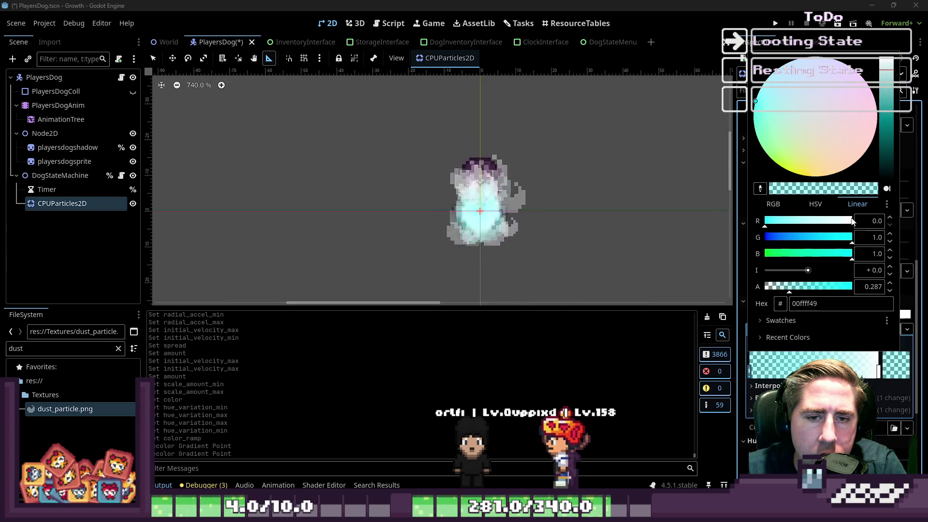
{"action": "left_click", "coordinate": [852, 221]}
{"action": "left_click", "coordinate": [799, 288]}
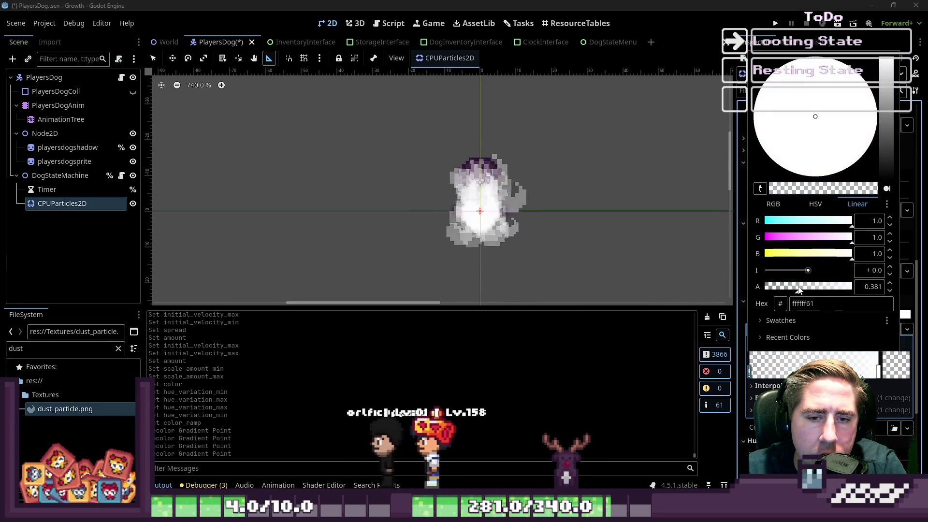
{"action": "left_click", "coordinate": [814, 290]}
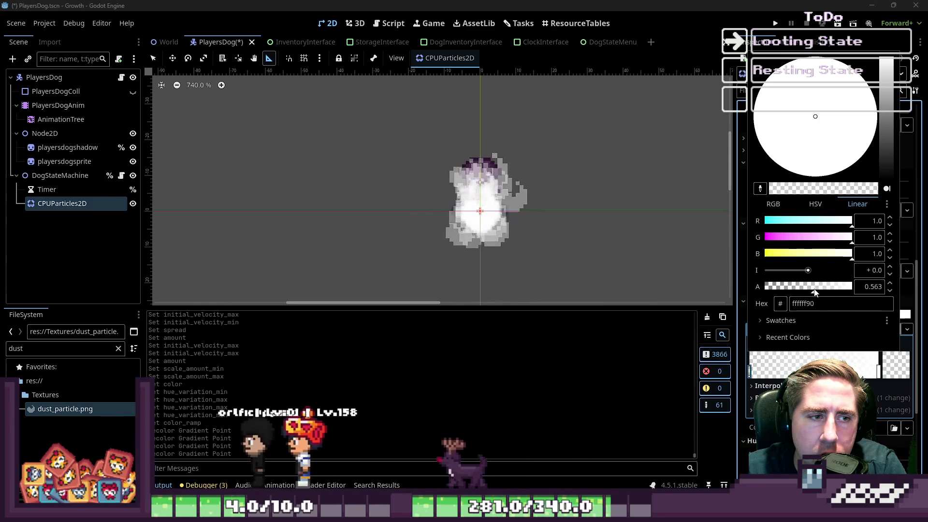
{"action": "mouse_move", "coordinate": [814, 290]}
{"action": "left_mouse_down"}
{"action": "mouse_move", "coordinate": [751, 294]}
{"action": "mouse_move", "coordinate": [810, 290]}
{"action": "left_mouse_up"}
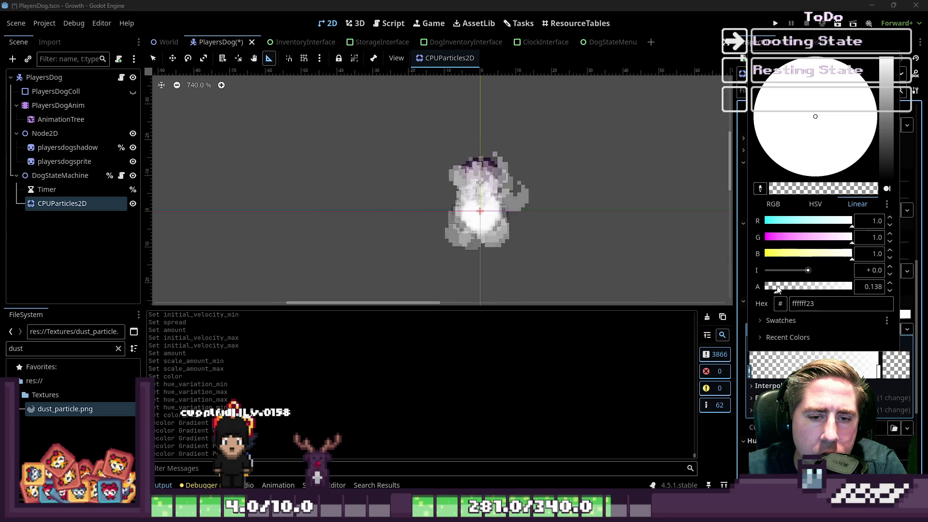
{"action": "left_click", "coordinate": [793, 368]}
{"action": "left_click", "coordinate": [863, 315]}
{"action": "left_click", "coordinate": [856, 326]}
{"action": "left_click", "coordinate": [856, 329]}
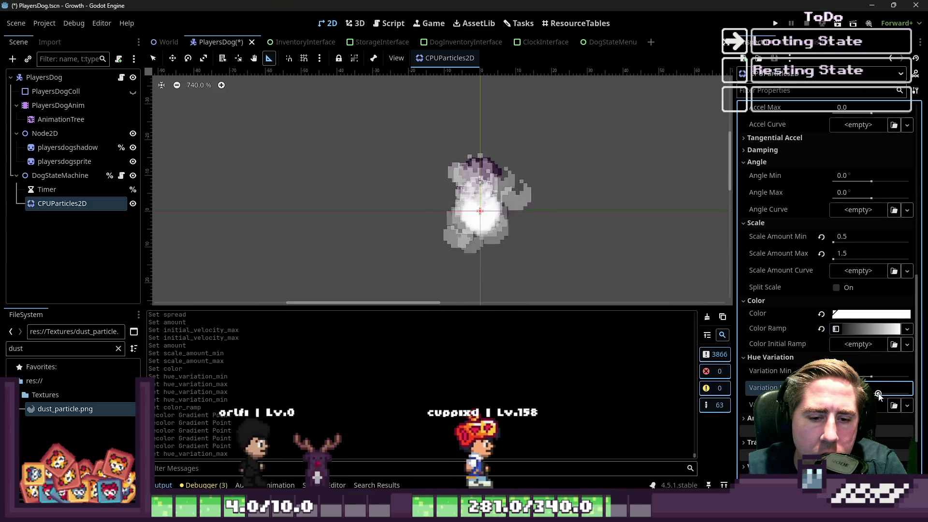
Step: Return hue variation min and max to 0 and collapse the Hue Variation and Color sections
{"action": "left_click_drag", "start_coordinate": [872, 395], "coordinate": [919, 395]}
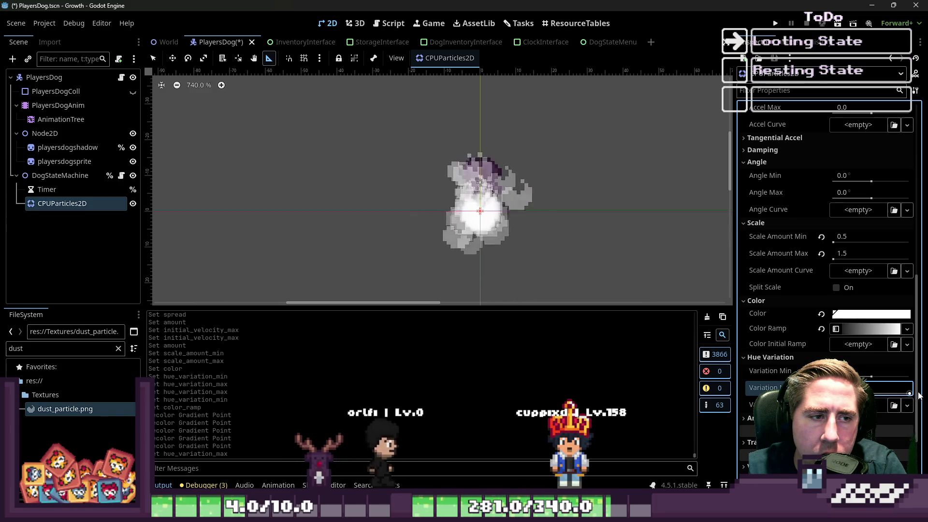
{"action": "left_click", "coordinate": [879, 375]}
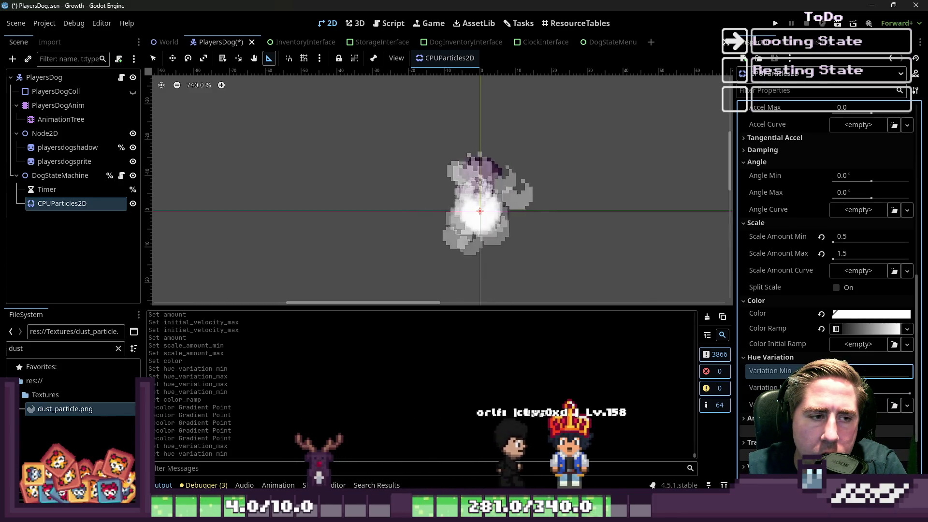
{"action": "scroll", "coordinate": [778, 373], "scroll_direction": "down", "scroll_amount": 2}
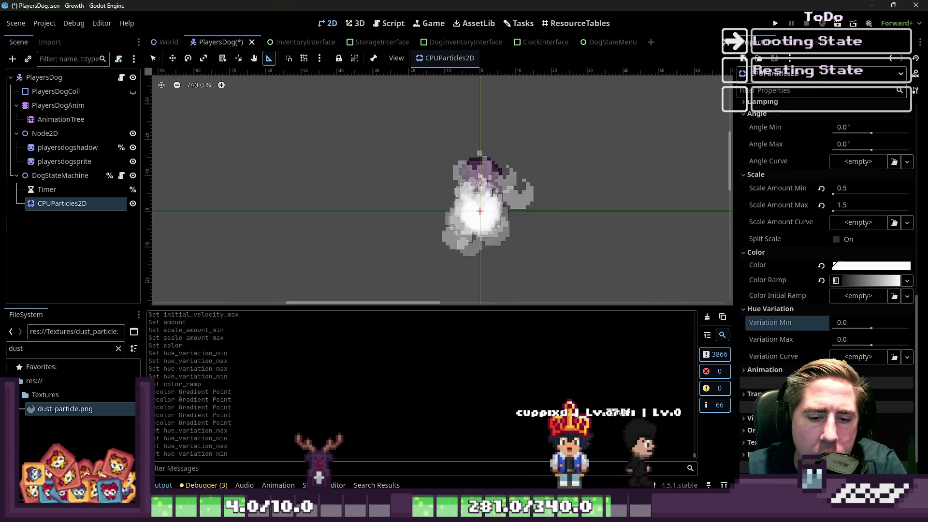
{"action": "left_click", "coordinate": [764, 309]}
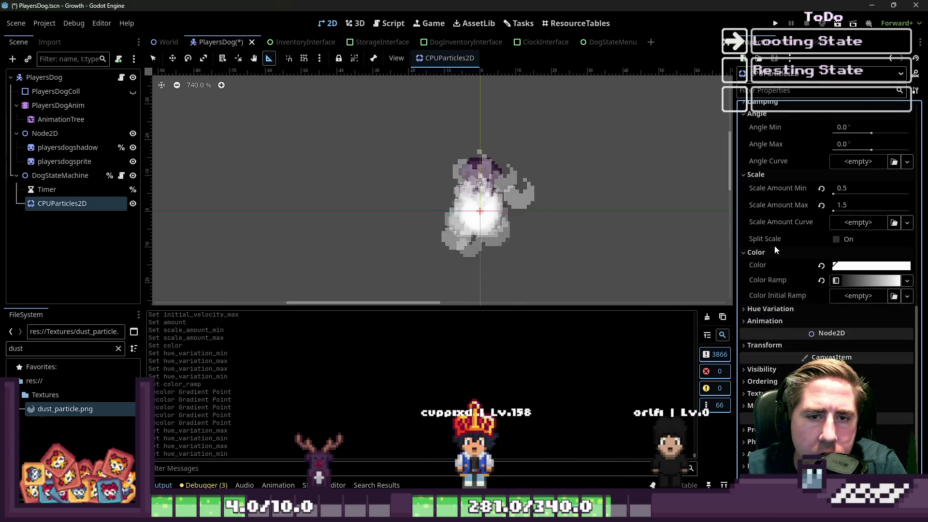
{"action": "left_click", "coordinate": [773, 251]}
Step: Set the particle angle range from -182.3 to 173.2 degrees
{"action": "scroll", "coordinate": [768, 219], "scroll_direction": "up", "scroll_amount": 2}
{"action": "left_click_drag", "start_coordinate": [868, 213], "coordinate": [877, 232]}
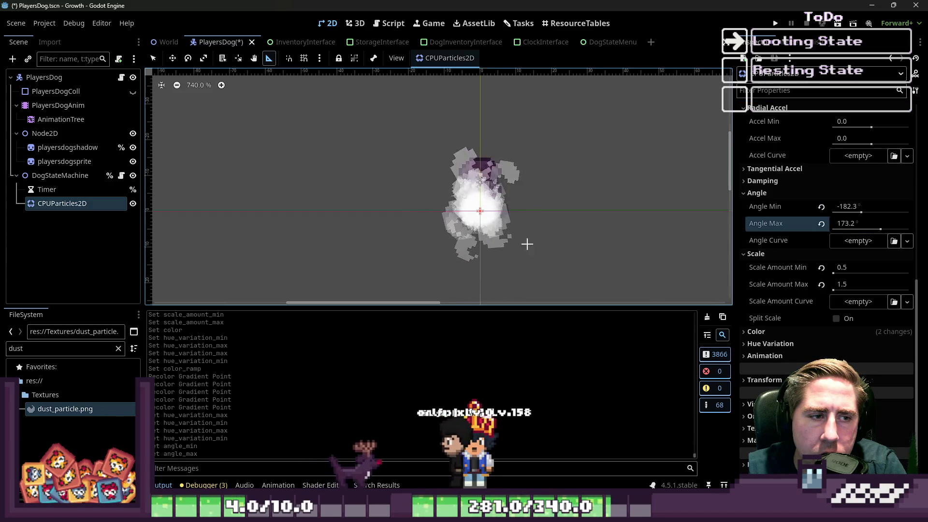
{"action": "scroll", "coordinate": [529, 223], "scroll_direction": "down", "scroll_amount": 4}
{"action": "scroll", "coordinate": [460, 228], "scroll_direction": "up", "scroll_amount": 3}
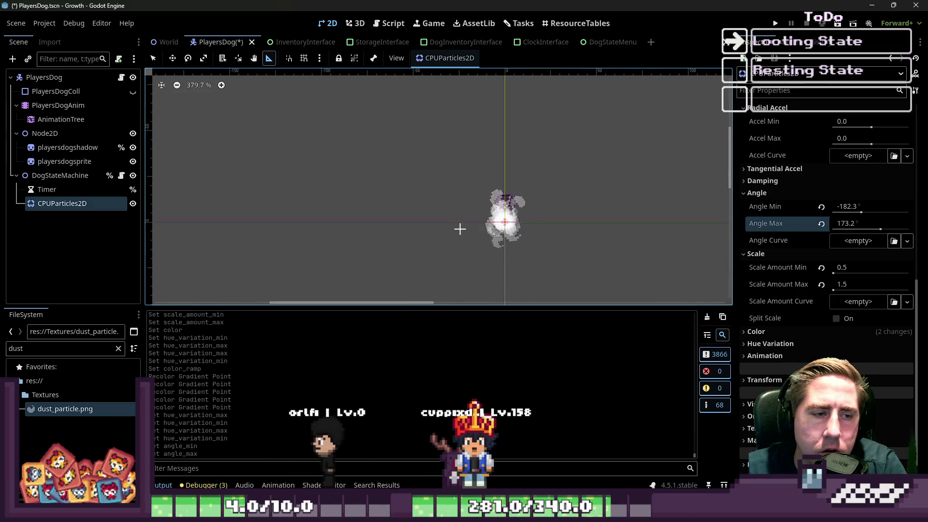
Step: Move the CPUParticles2D emitter to position (1, -4) with the Move tool
{"action": "key", "text": "w"}
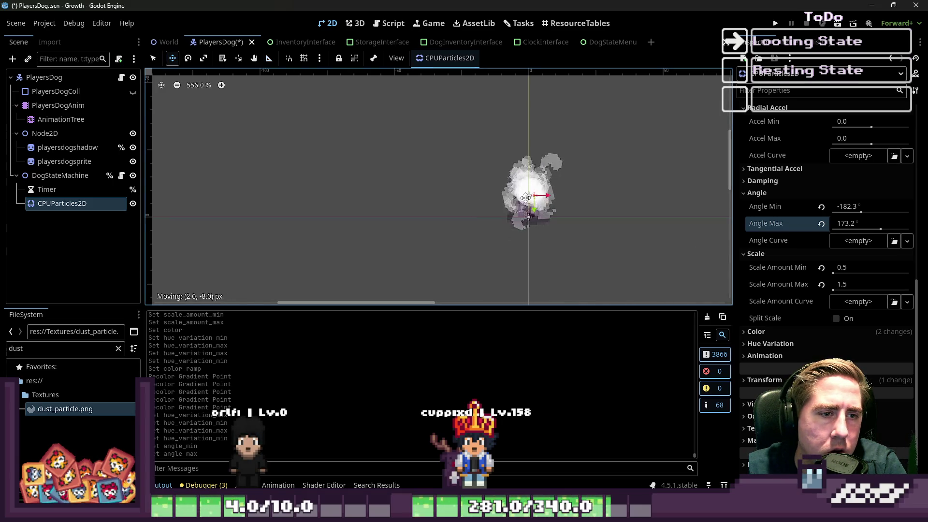
{"action": "left_click", "coordinate": [54, 204]}
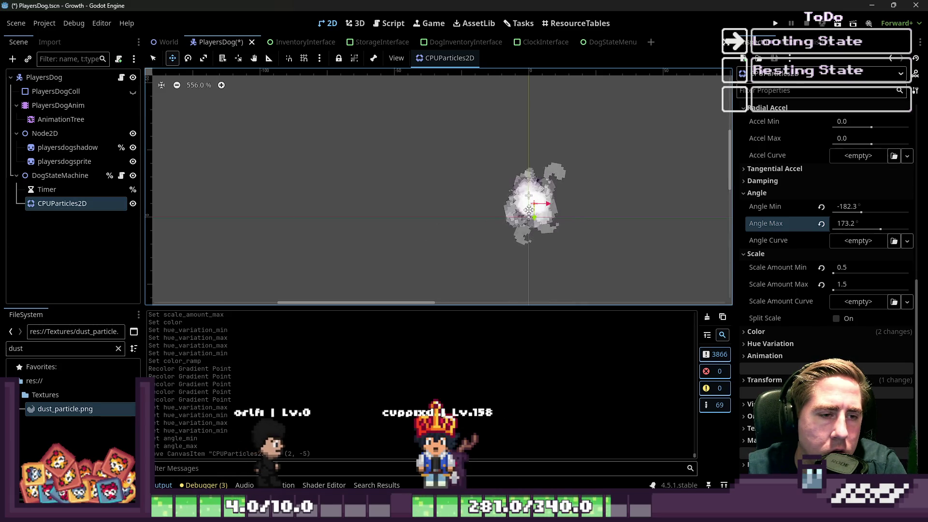
{"action": "left_click_drag", "start_coordinate": [522, 209], "coordinate": [525, 209]}
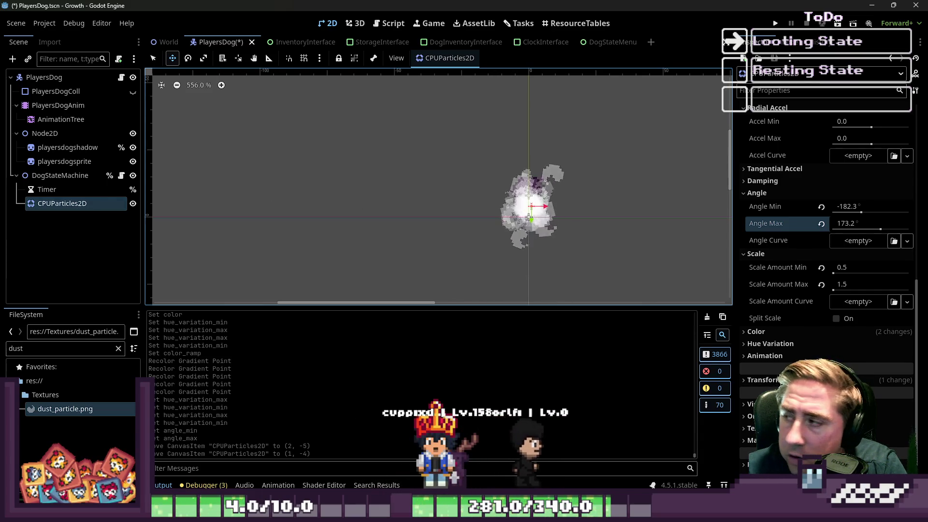
{"action": "scroll", "coordinate": [821, 290], "scroll_direction": "down", "scroll_amount": 2}
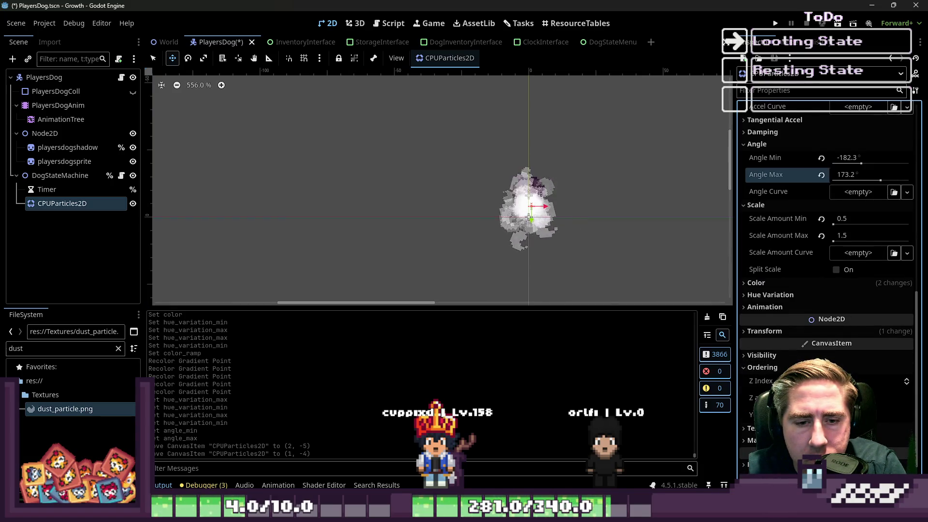
Step: Enable Y Sort on the dust emitter and try different Z Index and Z as Relative settings
{"action": "left_click", "coordinate": [836, 415]}
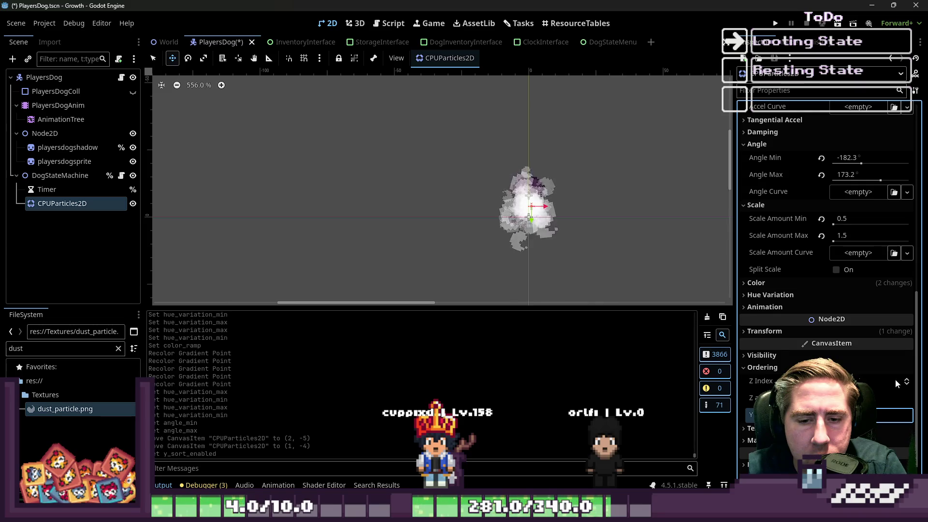
{"action": "left_click", "coordinate": [907, 382]}
{"action": "left_click", "coordinate": [907, 382]}
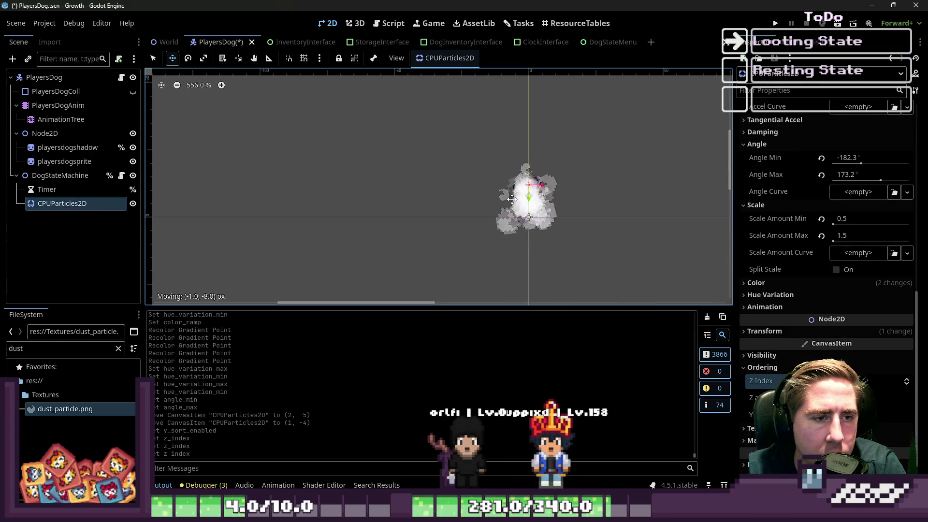
{"action": "left_click_drag", "start_coordinate": [515, 221], "coordinate": [512, 220]}
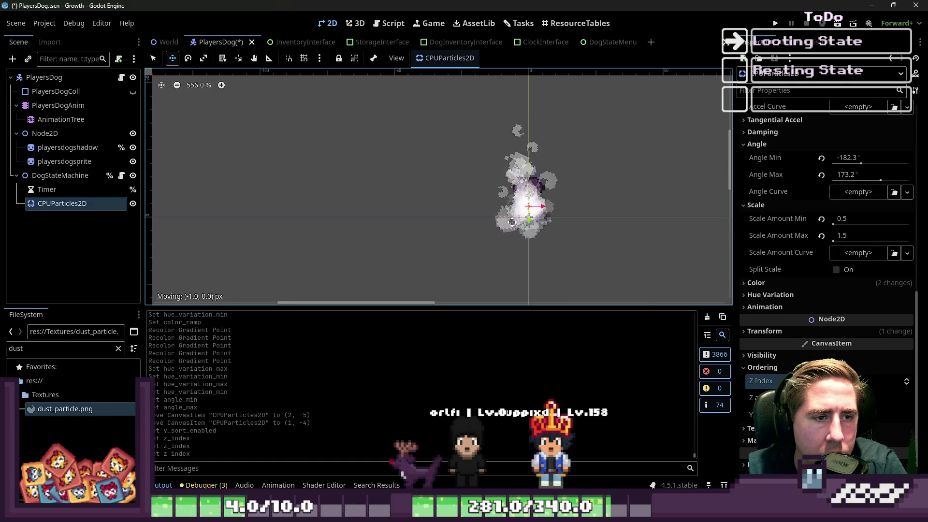
{"action": "left_click", "coordinate": [893, 397]}
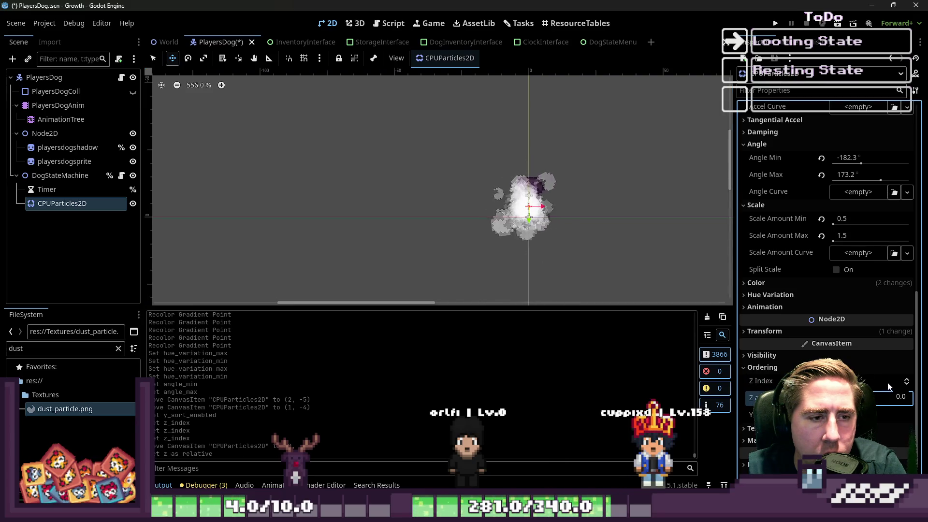
{"action": "left_click", "coordinate": [906, 385]}
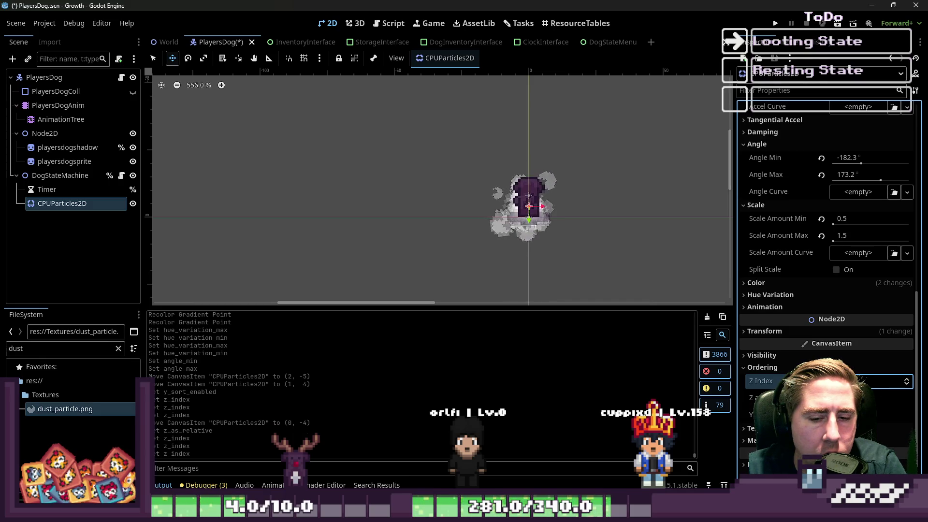
{"action": "left_click", "coordinate": [894, 397]}
Step: Move the emitter to (0, -5) and raise its Z Index so dust draws over the dog
{"action": "left_click_drag", "start_coordinate": [503, 217], "coordinate": [516, 228]}
{"action": "left_click", "coordinate": [39, 189]}
{"action": "left_click", "coordinate": [52, 203]}
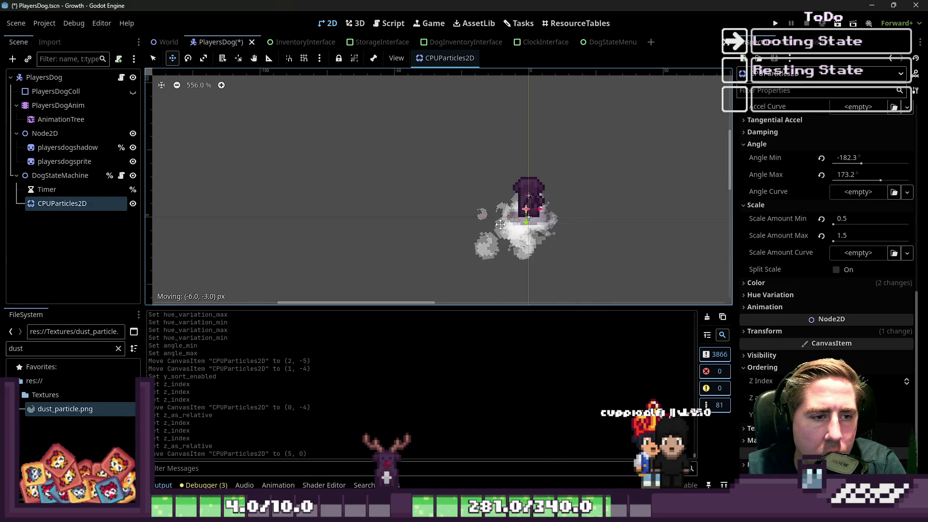
{"action": "left_click_drag", "start_coordinate": [500, 224], "coordinate": [503, 218]}
{"action": "left_click", "coordinate": [906, 379]}
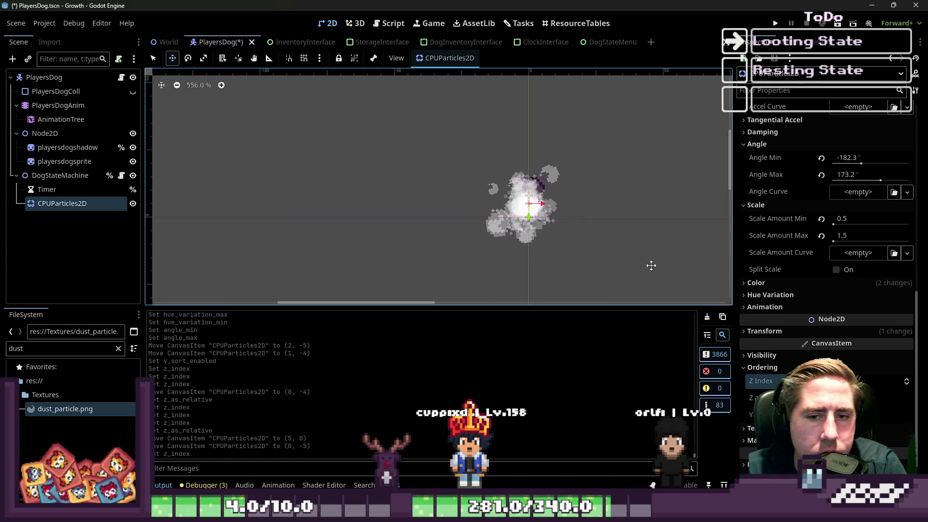
{"action": "scroll", "coordinate": [822, 202], "scroll_direction": "up", "scroll_amount": 10}
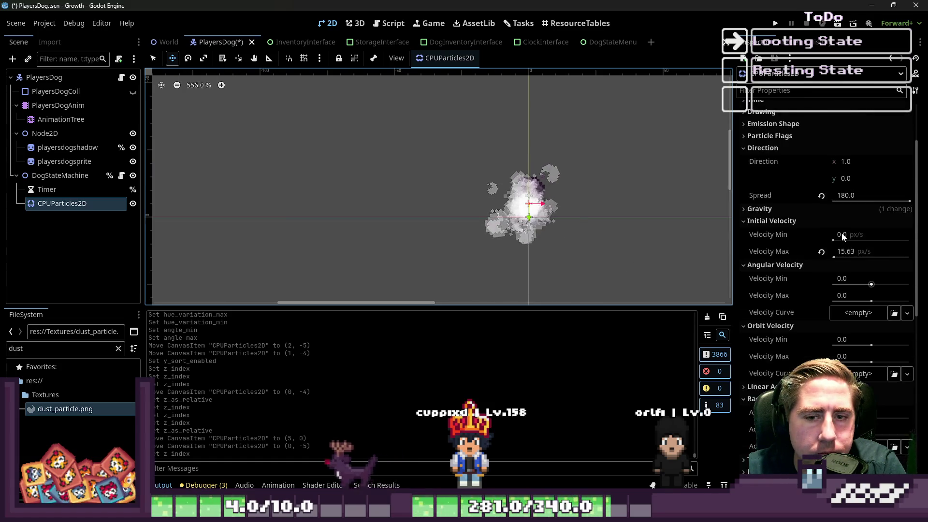
Step: Lower the particle Amount from 50 to 20
{"action": "scroll", "coordinate": [841, 236], "scroll_direction": "up", "scroll_amount": 3}
{"action": "left_click", "coordinate": [842, 138]}
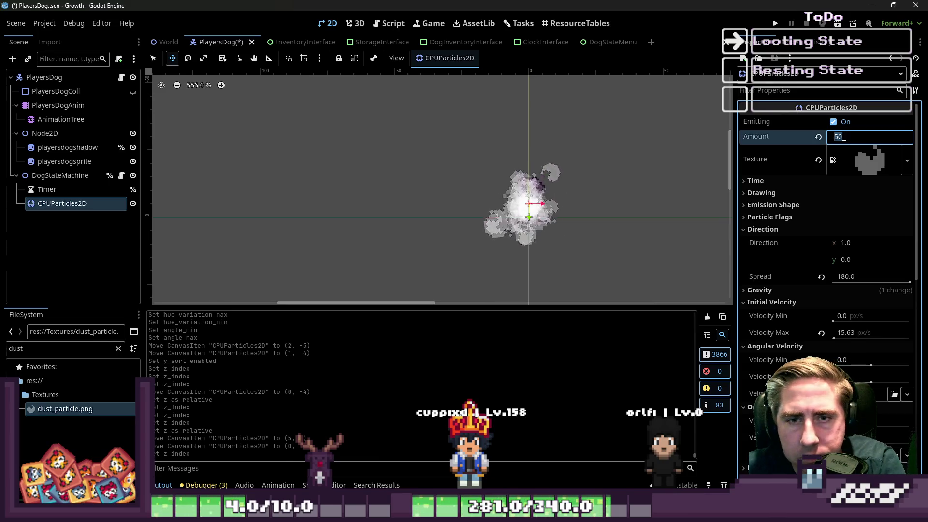
{"action": "type", "text": "20"}
{"action": "key", "text": "Return"}
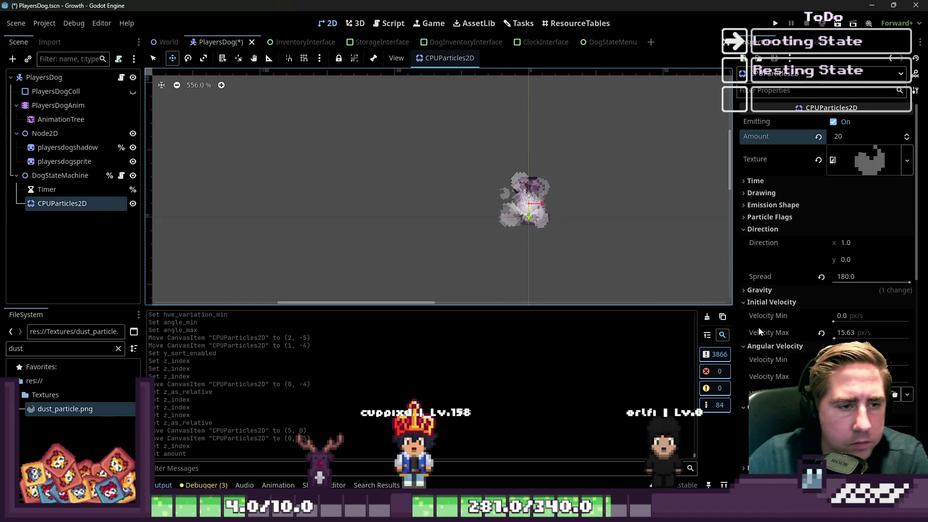
{"action": "scroll", "coordinate": [863, 268], "scroll_direction": "down", "scroll_amount": 10}
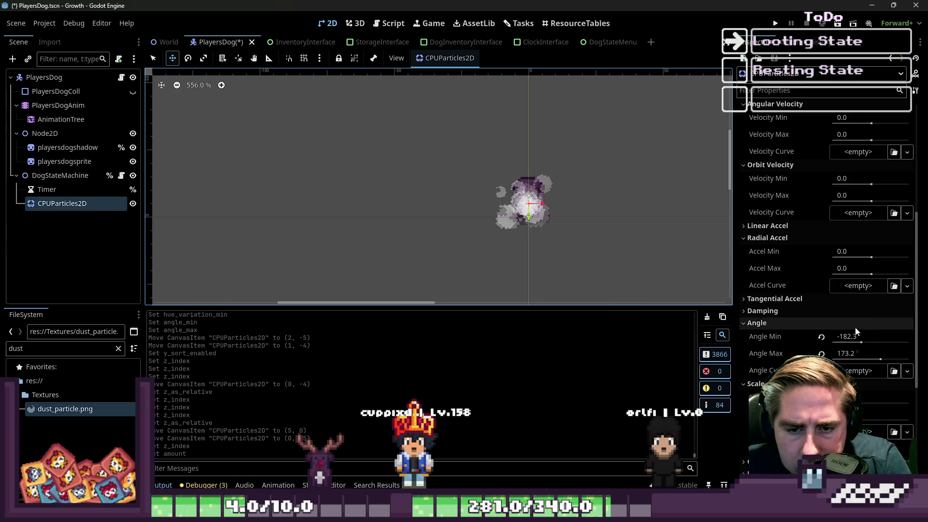
{"action": "scroll", "coordinate": [845, 314], "scroll_direction": "up", "scroll_amount": 10}
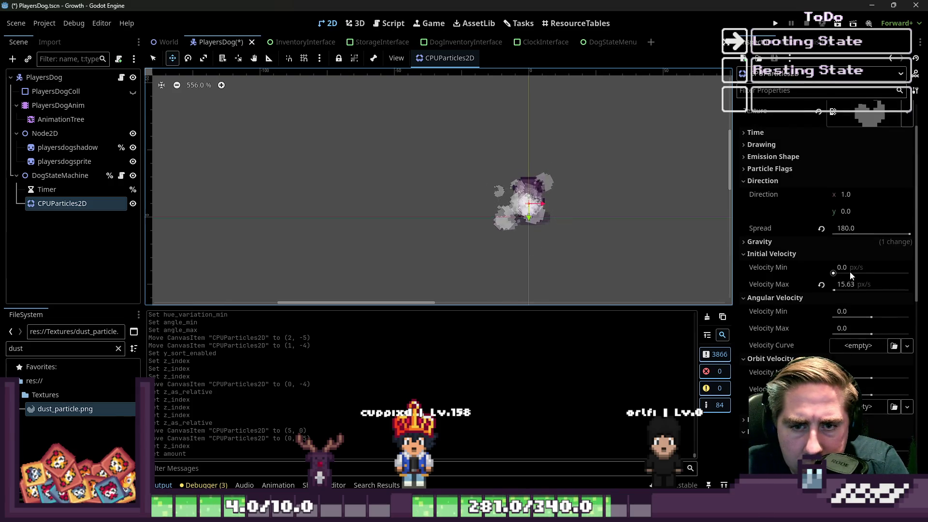
Step: Raise the particles' maximum initial velocity
{"action": "left_click", "coordinate": [908, 233]}
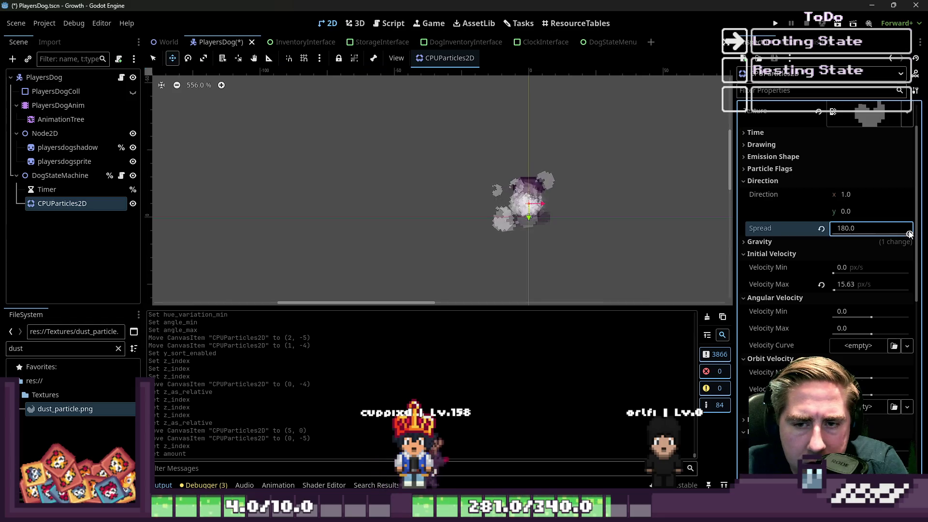
{"action": "left_click_drag", "start_coordinate": [852, 285], "coordinate": [862, 283]}
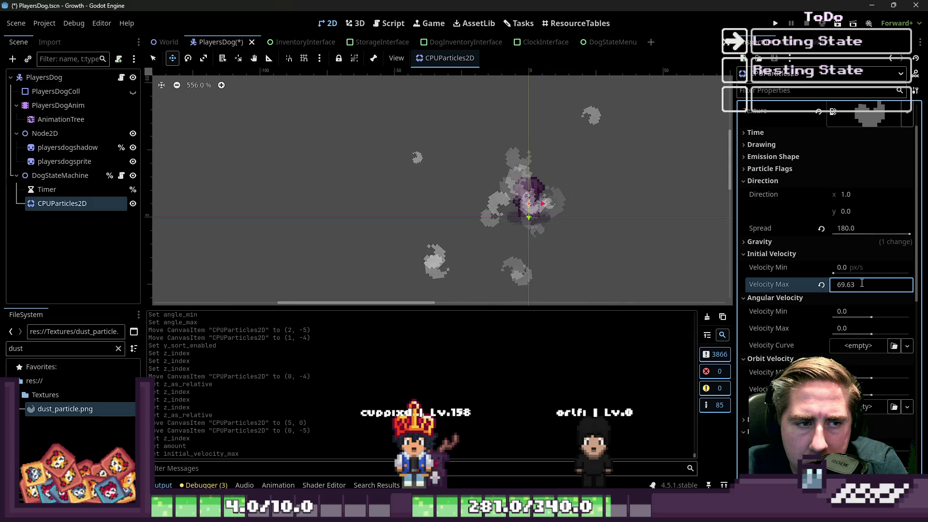
{"action": "scroll", "coordinate": [811, 223], "scroll_direction": "up", "scroll_amount": 2}
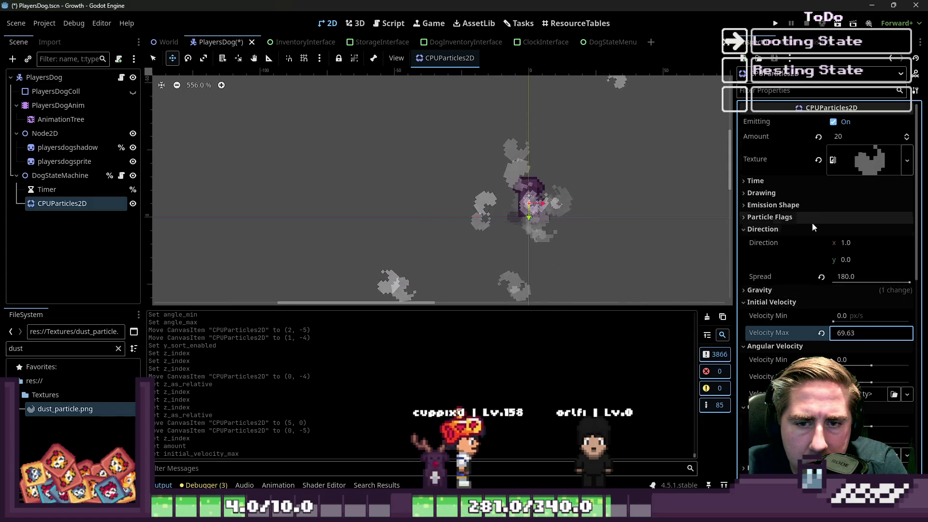
Step: Set the particle Lifetime to 0.5 seconds
{"action": "left_click", "coordinate": [796, 180]}
{"action": "left_click", "coordinate": [854, 192]}
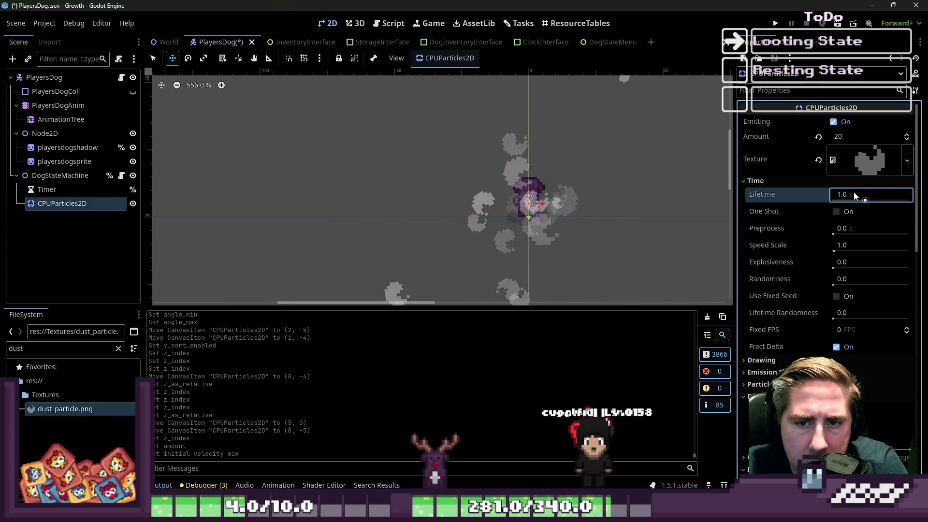
{"action": "type", "text": "0.2"}
{"action": "key", "text": "Return"}
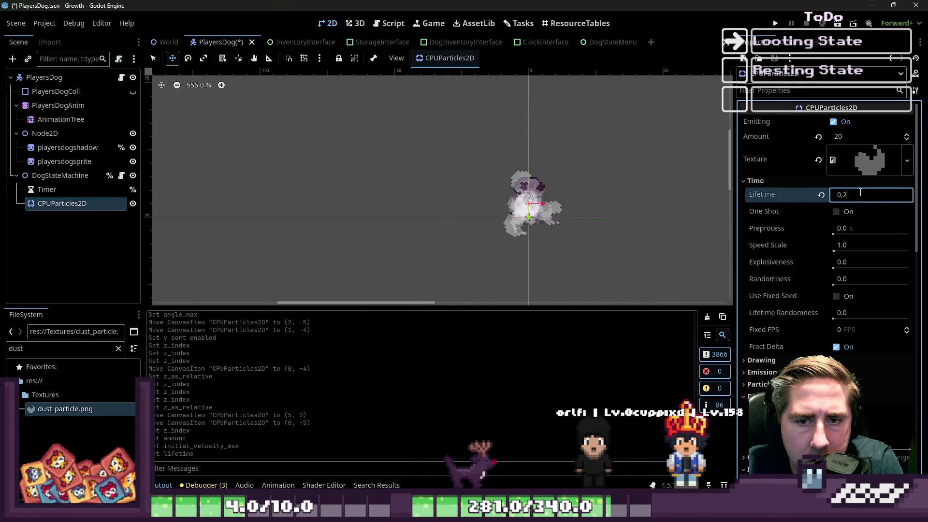
{"action": "key", "text": "BackSpace"}
{"action": "type", "text": "5"}
{"action": "key", "text": "Return"}
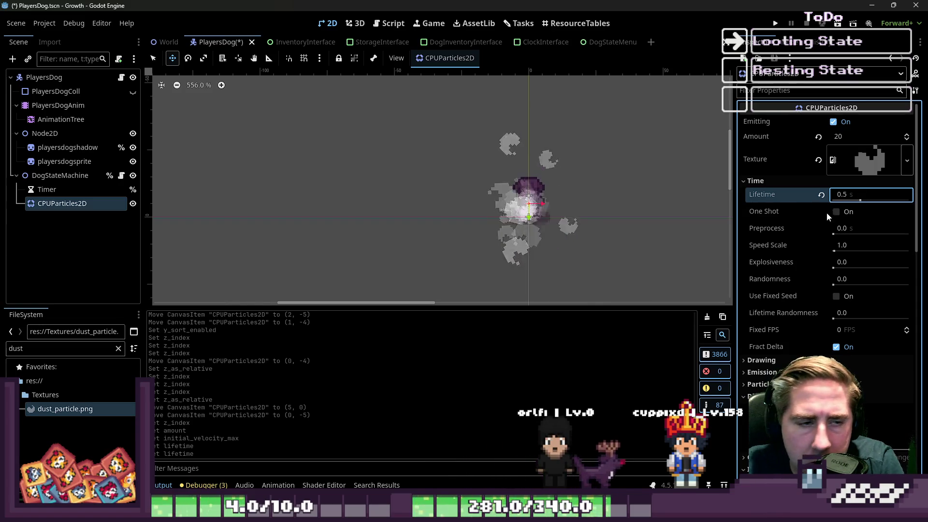
Step: Confirm a maximum initial velocity of 50 px/s
{"action": "scroll", "coordinate": [799, 251], "scroll_direction": "down", "scroll_amount": 5}
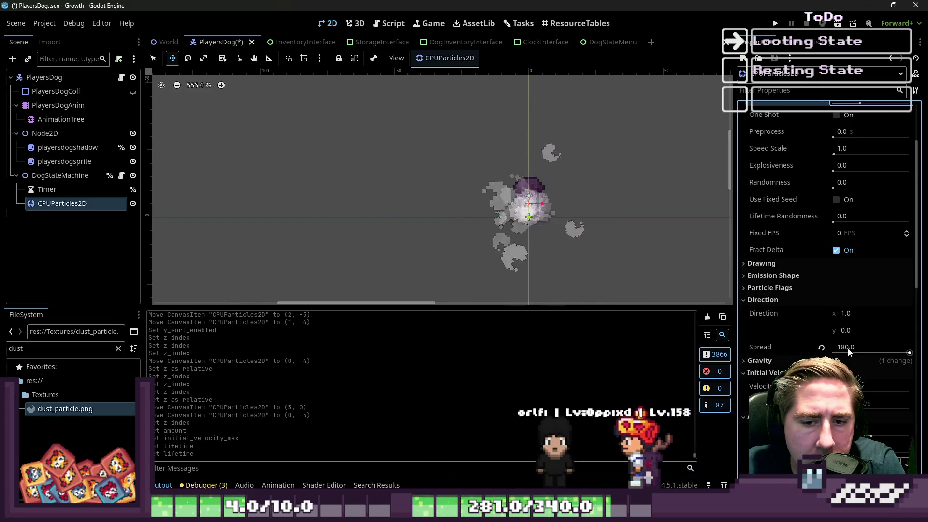
{"action": "key", "text": "Return"}
{"action": "scroll", "coordinate": [478, 209], "scroll_direction": "down", "scroll_amount": 5}
{"action": "scroll", "coordinate": [449, 207], "scroll_direction": "down", "scroll_amount": 2}
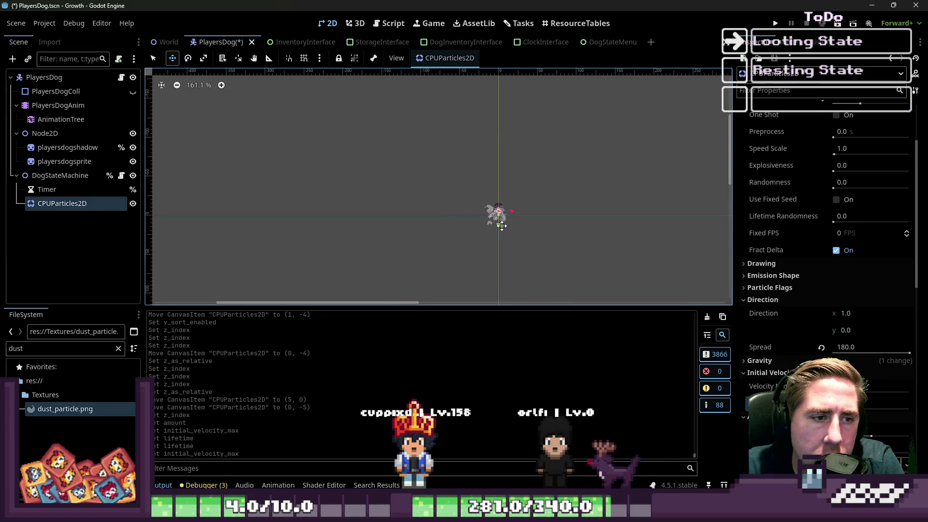
{"action": "scroll", "coordinate": [501, 226], "scroll_direction": "up", "scroll_amount": 2}
{"action": "scroll", "coordinate": [789, 191], "scroll_direction": "up", "scroll_amount": 3}
{"action": "scroll", "coordinate": [843, 152], "scroll_direction": "down", "scroll_amount": 15}
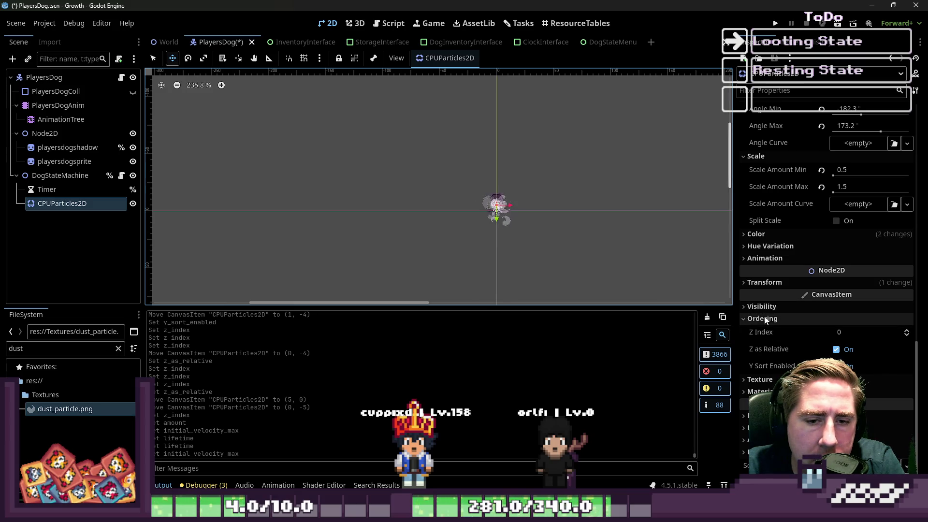
Step: Expand the particles' Color Ramp gradient for editing
{"action": "left_click", "coordinate": [770, 247]}
{"action": "left_click", "coordinate": [756, 234]}
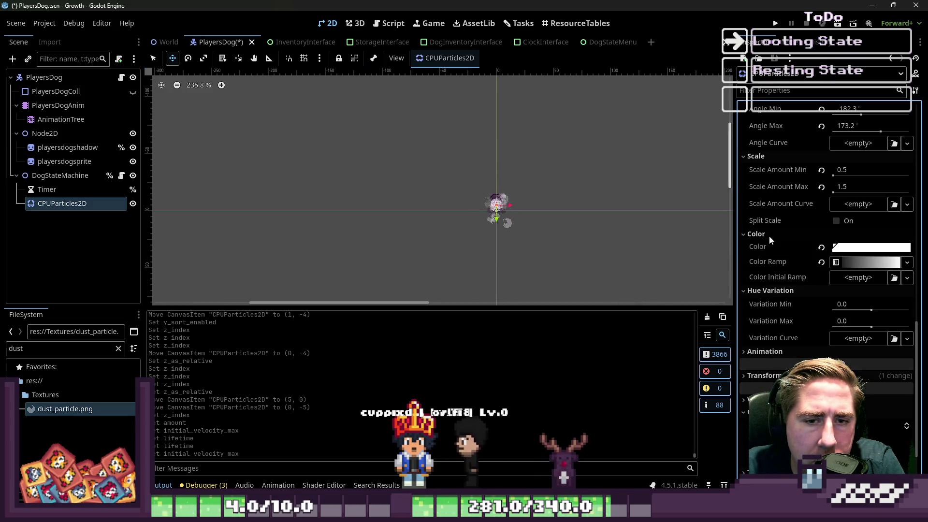
{"action": "left_click", "coordinate": [863, 261]}
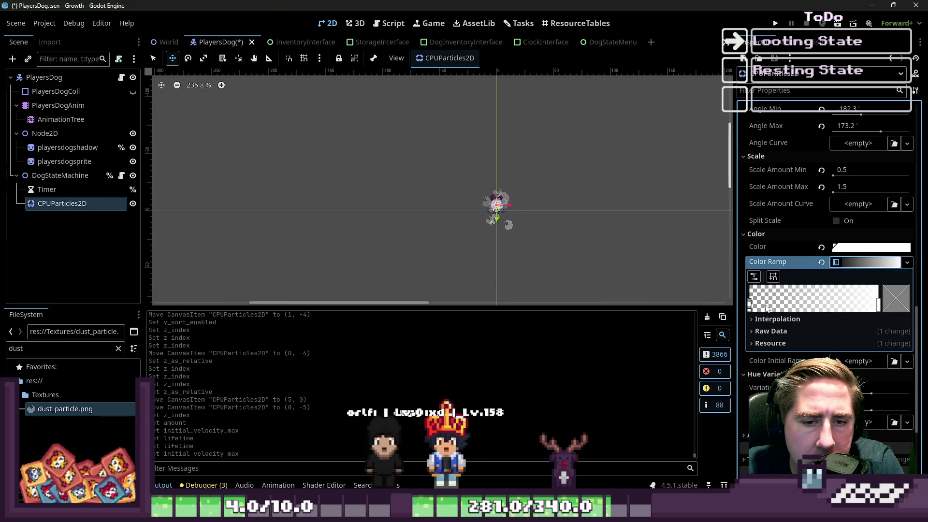
Step: Recolour the ramp's left stop to brown (#854931)
{"action": "double_click", "coordinate": [748, 302]}
{"action": "left_click", "coordinate": [764, 203]}
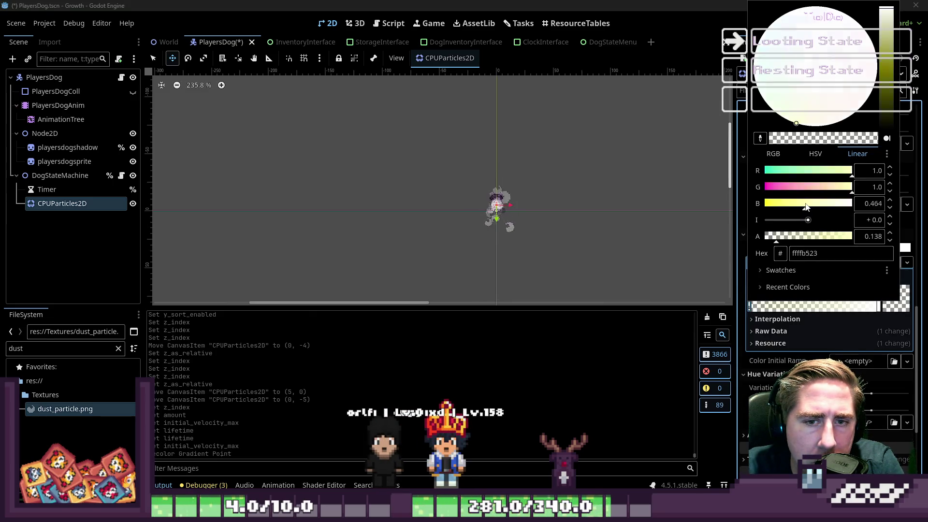
{"action": "scroll", "coordinate": [472, 215], "scroll_direction": "up", "scroll_amount": 6}
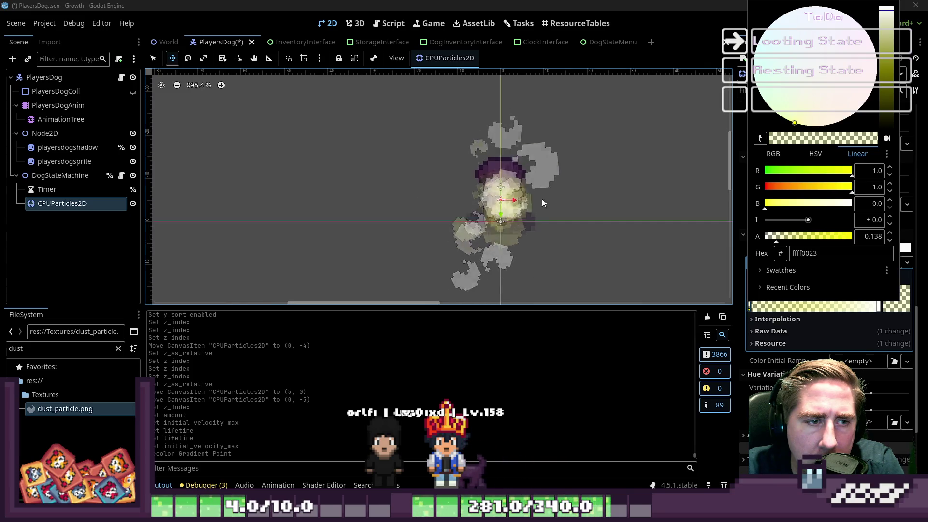
{"action": "left_click", "coordinate": [794, 187]}
{"action": "left_click", "coordinate": [789, 188]}
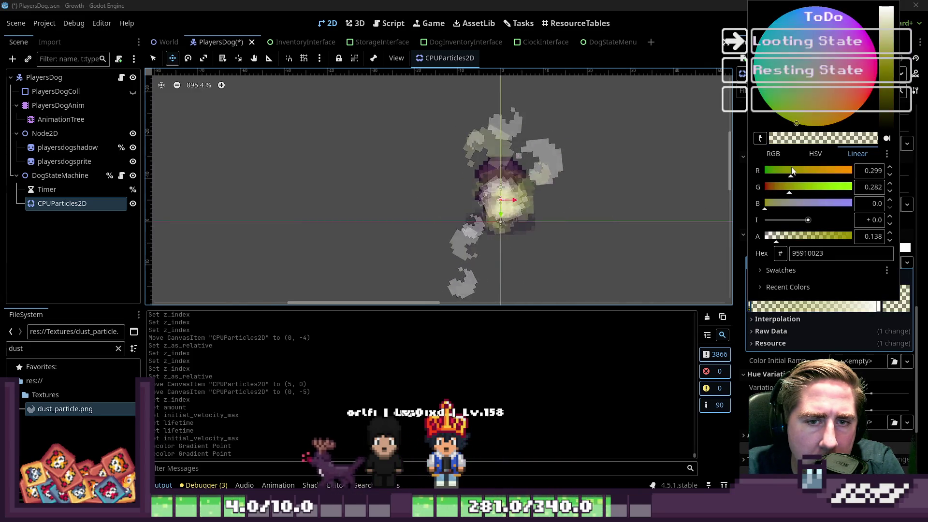
{"action": "left_click", "coordinate": [788, 171]}
{"action": "left_click", "coordinate": [850, 170]}
{"action": "left_click", "coordinate": [785, 203]}
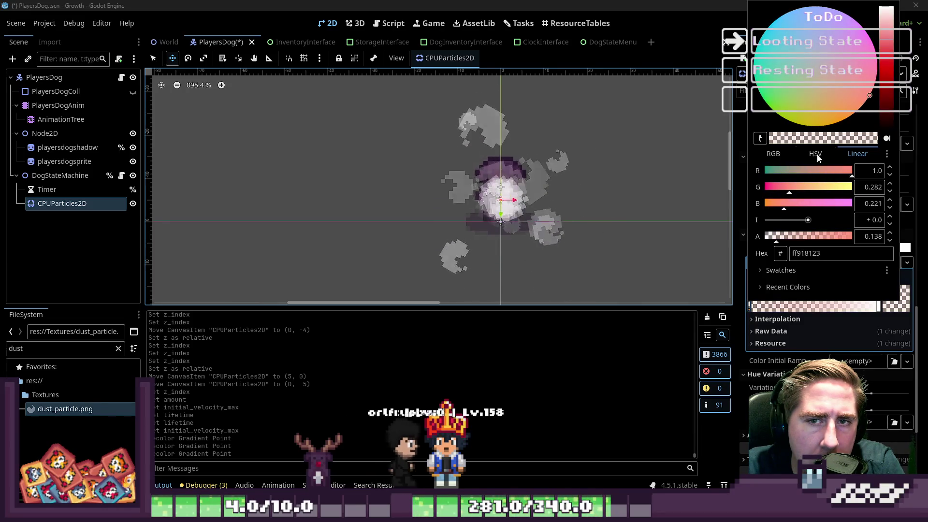
{"action": "left_click", "coordinate": [851, 94]}
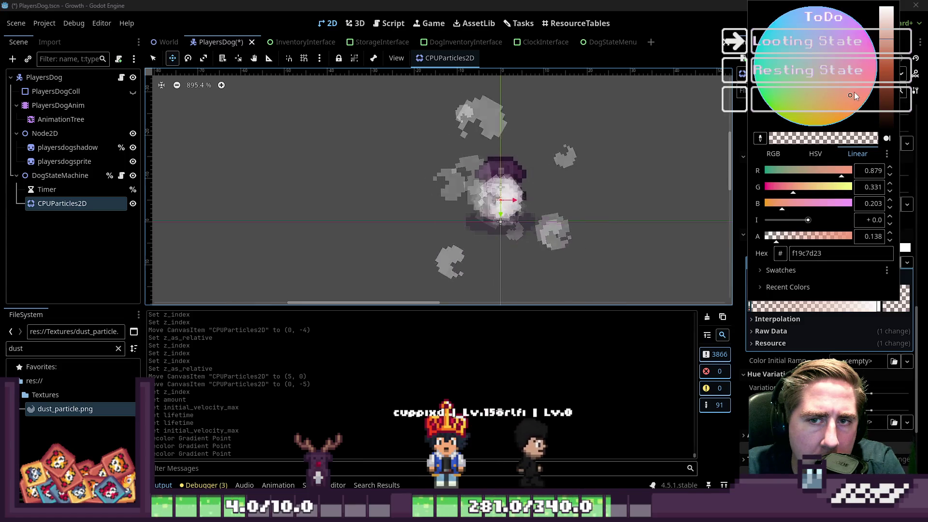
{"action": "left_click", "coordinate": [842, 90]}
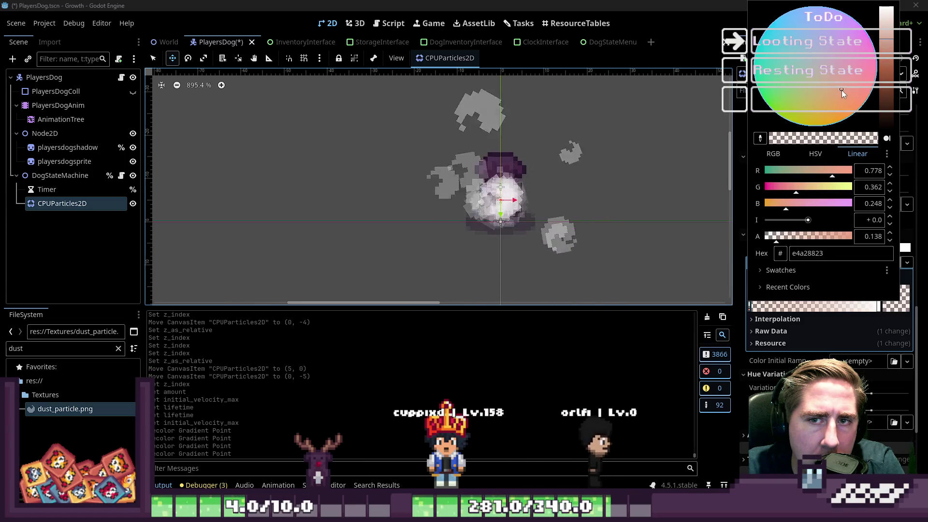
{"action": "left_click", "coordinate": [886, 85]}
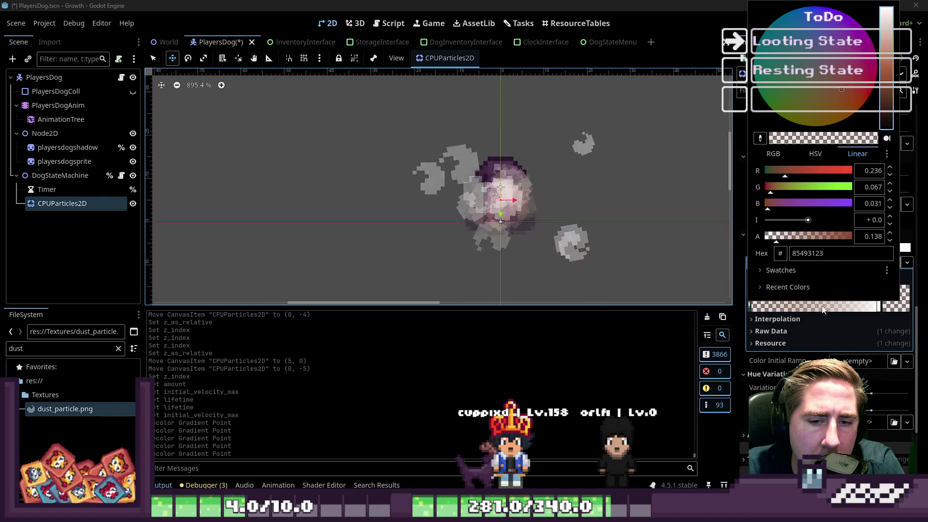
{"action": "left_click", "coordinate": [820, 320]}
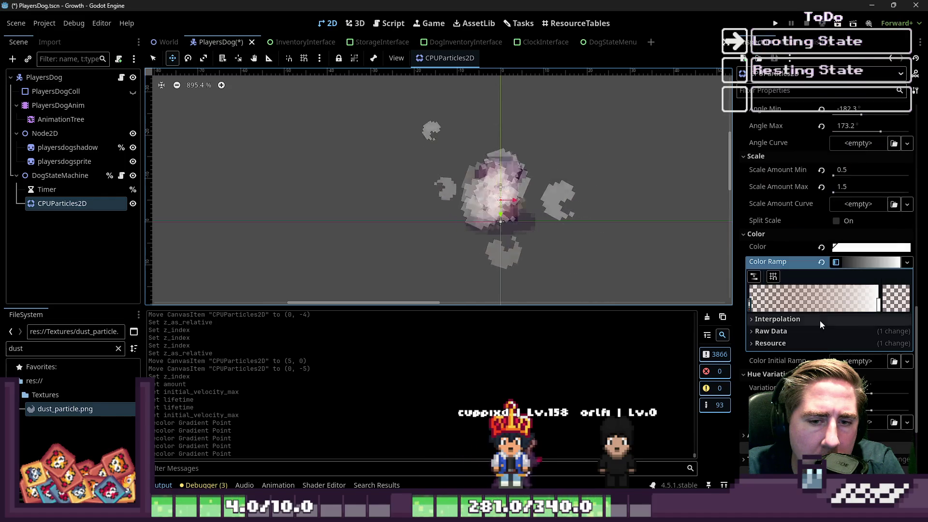
Step: Make the left brown stop more opaque and slide it along the ramp
{"action": "double_click", "coordinate": [752, 307]}
{"action": "left_click", "coordinate": [784, 239]}
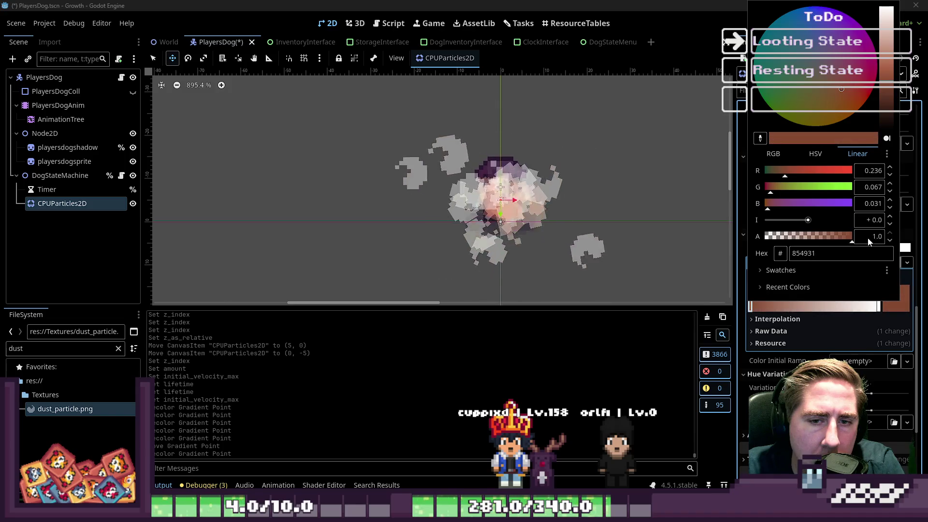
{"action": "left_click", "coordinate": [752, 313]}
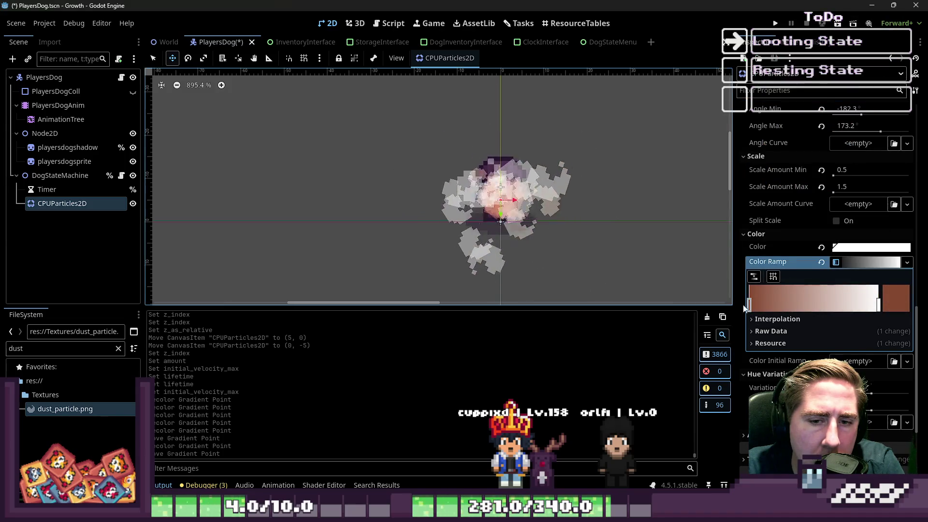
{"action": "left_click_drag", "start_coordinate": [752, 309], "coordinate": [784, 307]}
Step: Remove the white end stop, move the first stop to the start, and darken the end to deep brown
{"action": "left_click", "coordinate": [845, 303]}
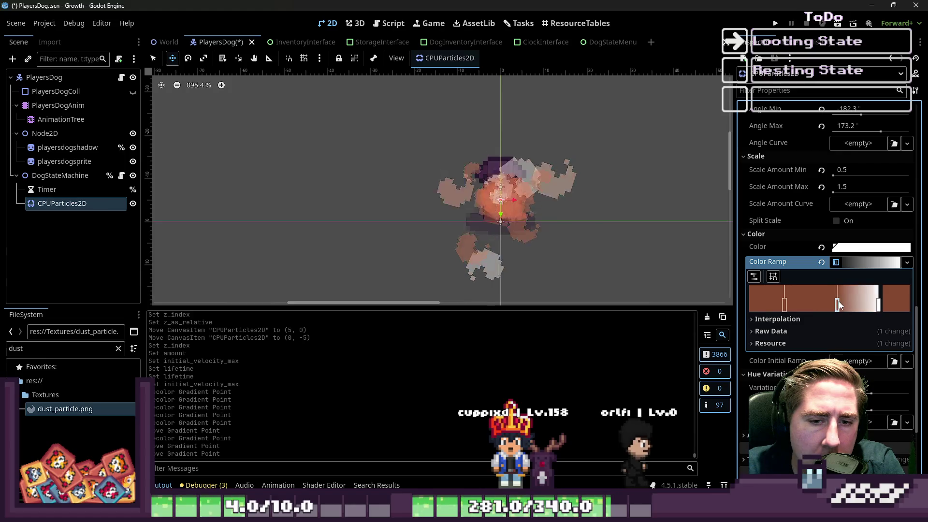
{"action": "mouse_move", "coordinate": [877, 332]}
{"action": "left_mouse_down"}
{"action": "mouse_move", "coordinate": [868, 324]}
{"action": "mouse_move", "coordinate": [886, 303]}
{"action": "left_mouse_up"}
{"action": "right_click", "coordinate": [868, 306]}
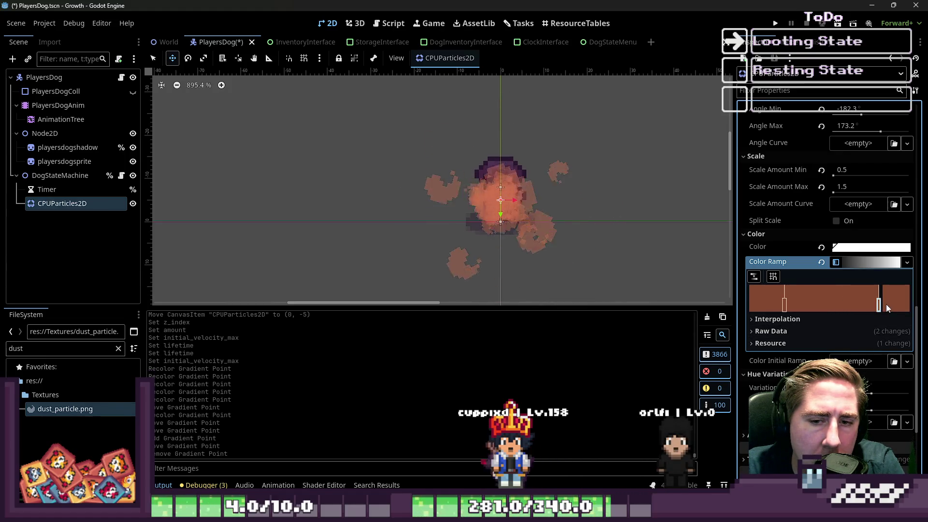
{"action": "left_click_drag", "start_coordinate": [752, 310], "coordinate": [748, 309]}
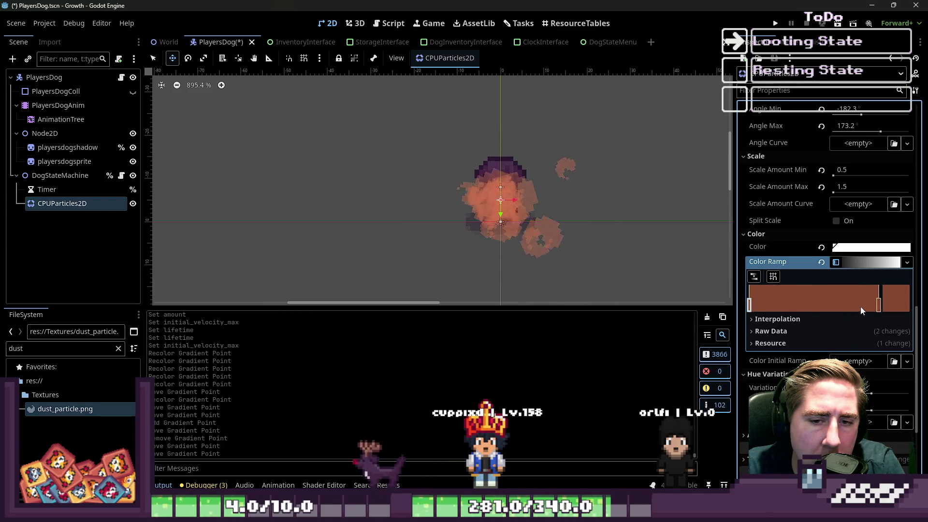
{"action": "double_click", "coordinate": [879, 305]}
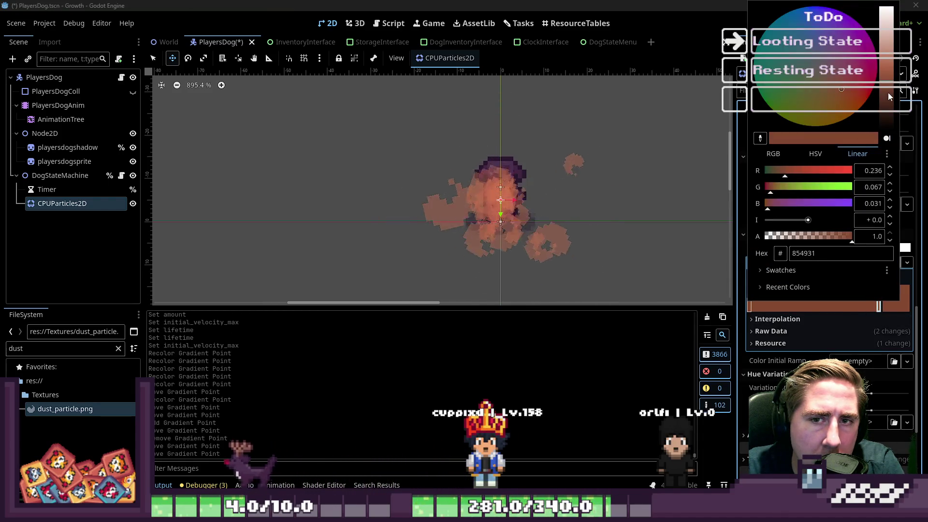
{"action": "left_click_drag", "start_coordinate": [888, 93], "coordinate": [885, 113]}
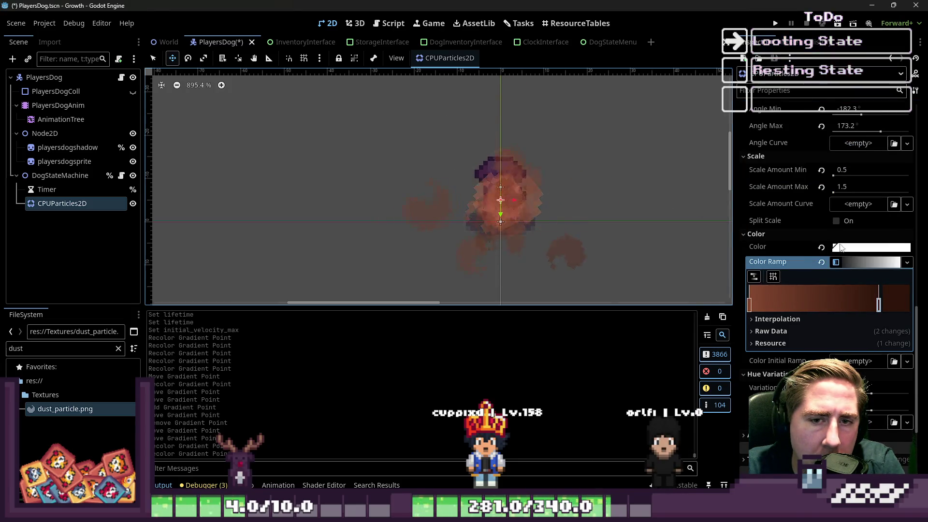
Step: Set the particle scale minimum to 0.2 and adjust the maximum scale
{"action": "scroll", "coordinate": [839, 246], "scroll_direction": "up", "scroll_amount": 3}
{"action": "left_click", "coordinate": [852, 233]}
{"action": "type", "text": "0"}
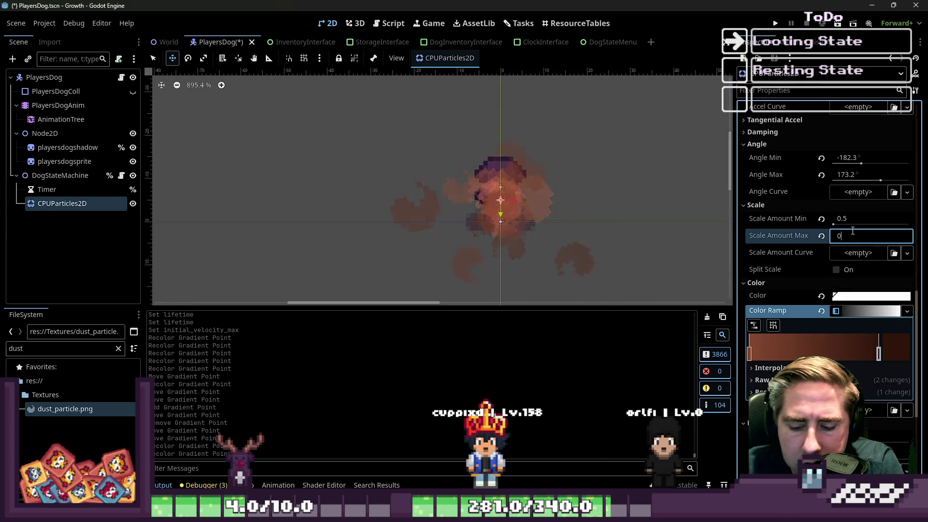
{"action": "left_click", "coordinate": [837, 220]}
{"action": "type", "text": "0.2"}
{"action": "scroll", "coordinate": [516, 213], "scroll_direction": "down", "scroll_amount": 2}
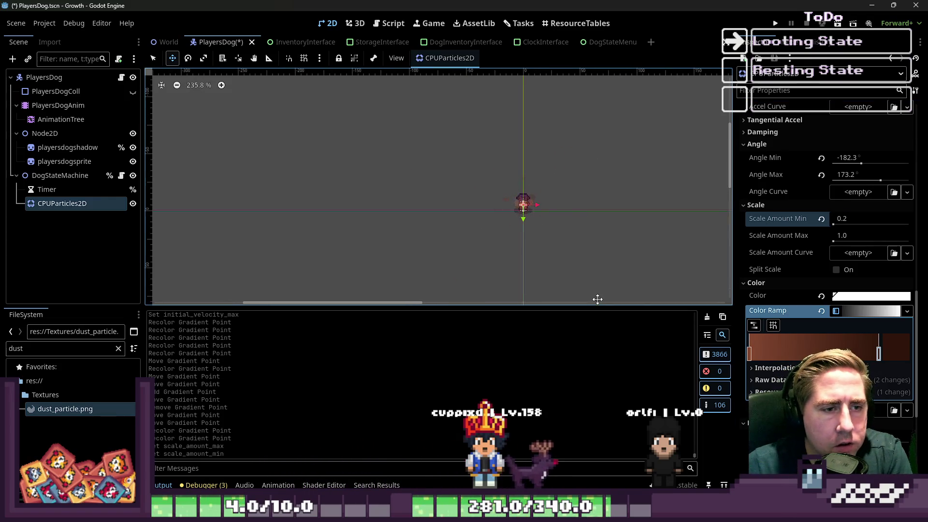
{"action": "scroll", "coordinate": [851, 169], "scroll_direction": "up", "scroll_amount": 15}
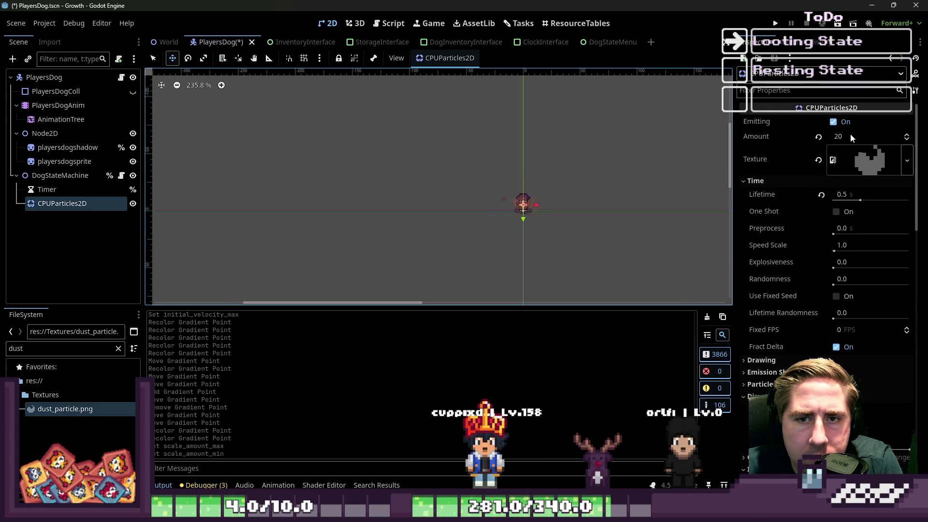
Step: Set the particle Amount to 40
{"action": "left_click", "coordinate": [851, 136]}
{"action": "type", "text": "40"}
{"action": "key", "text": "Return"}
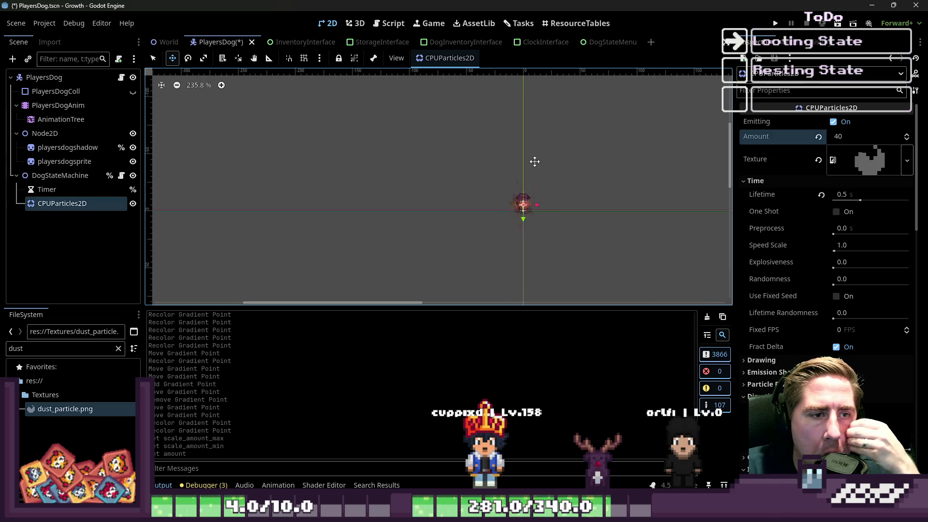
{"action": "scroll", "coordinate": [535, 200], "scroll_direction": "up", "scroll_amount": 4}
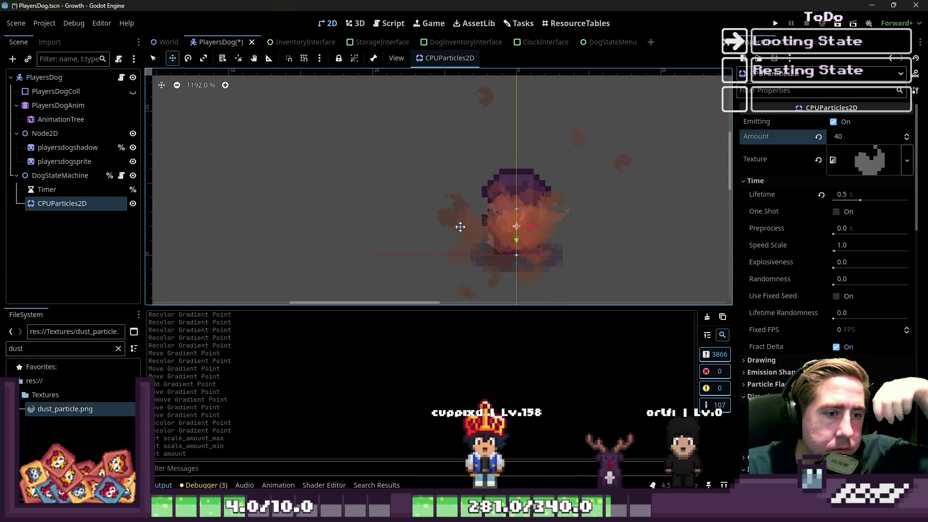
{"action": "scroll", "coordinate": [459, 213], "scroll_direction": "down", "scroll_amount": 8}
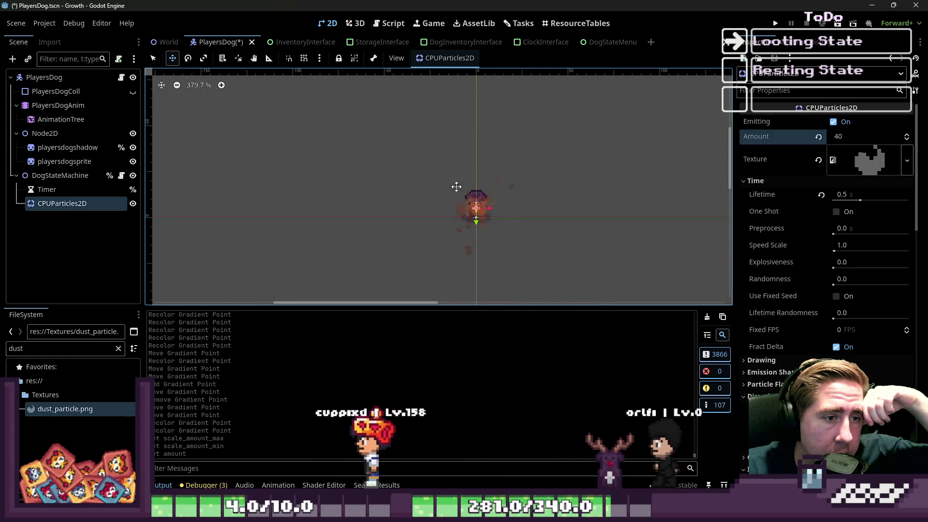
{"action": "scroll", "coordinate": [464, 214], "scroll_direction": "up", "scroll_amount": 9}
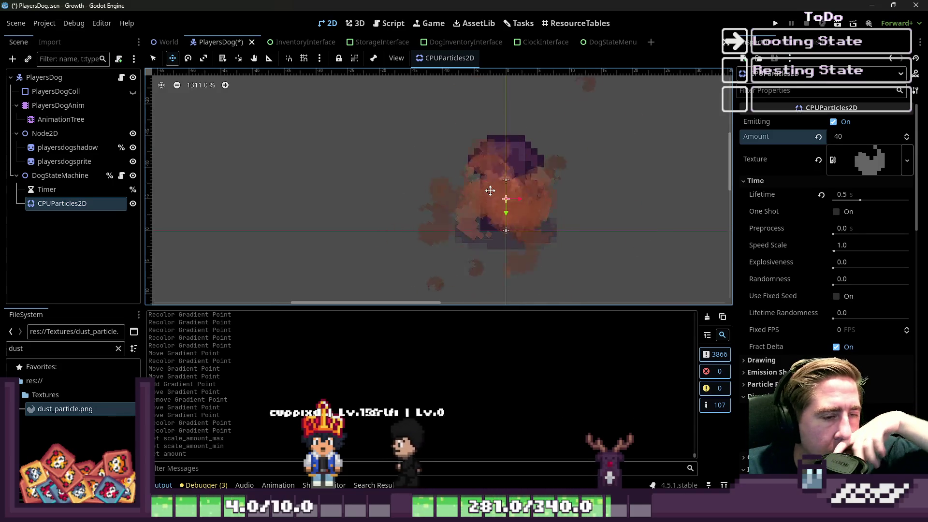
{"action": "scroll", "coordinate": [485, 181], "scroll_direction": "down", "scroll_amount": 11}
{"action": "scroll", "coordinate": [482, 173], "scroll_direction": "down", "scroll_amount": 5}
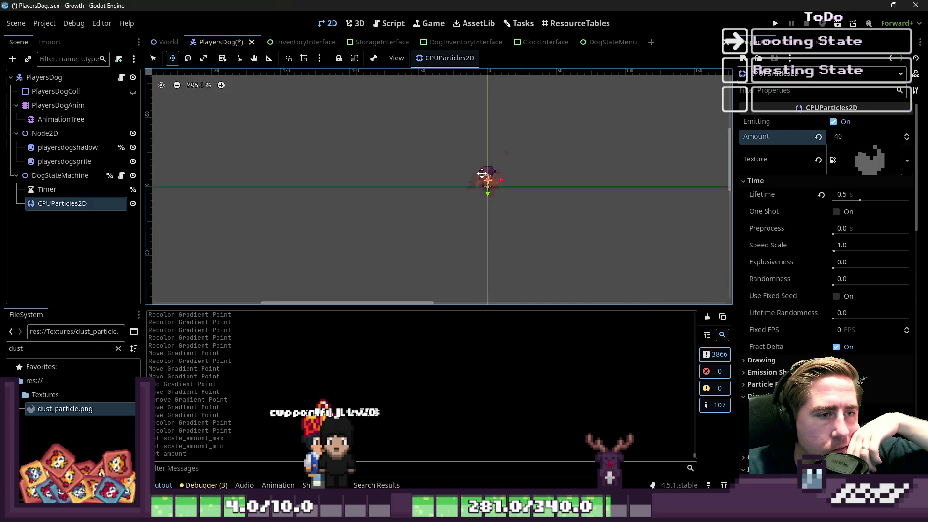
Step: Switch off Emitting on the dust particles and open the DogLooting.gd script
{"action": "left_click", "coordinate": [132, 204]}
{"action": "left_click", "coordinate": [132, 205]}
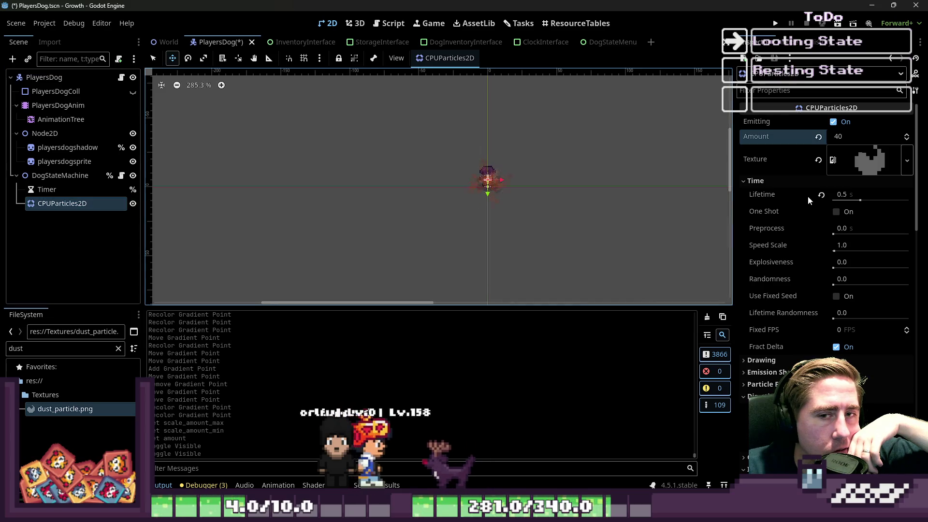
{"action": "left_click", "coordinate": [833, 122]}
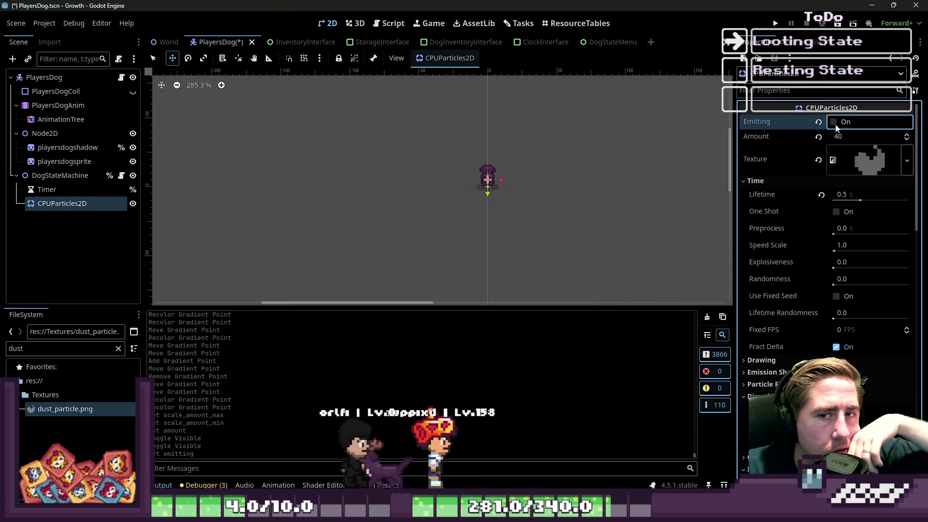
{"action": "left_click", "coordinate": [41, 190]}
{"action": "left_click", "coordinate": [53, 203]}
{"action": "left_click", "coordinate": [393, 24]}
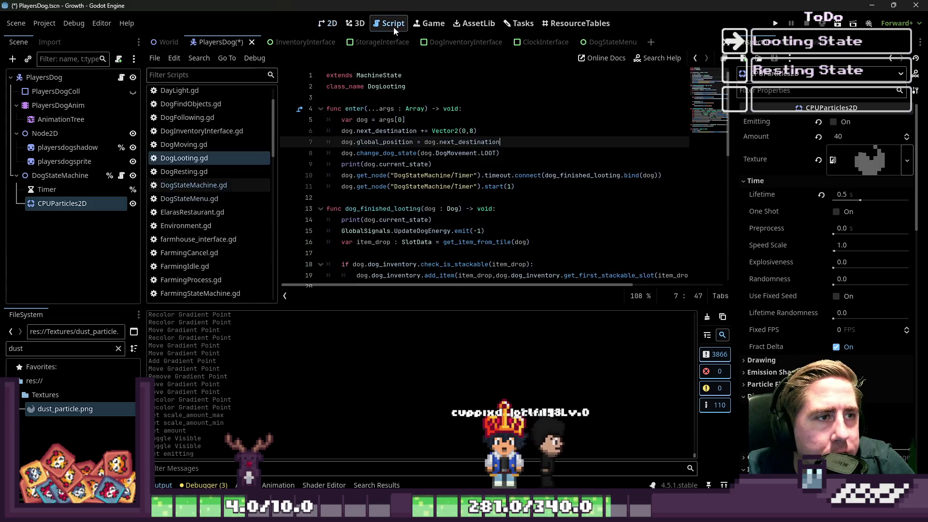
Step: Delete both print(dog.current_state) debug lines from DogLooting.gd
{"action": "left_click", "coordinate": [480, 154]}
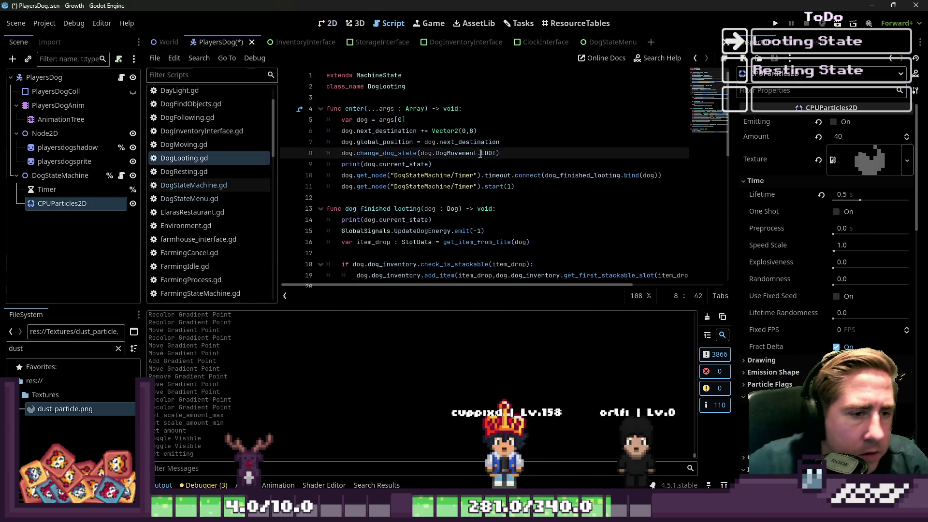
{"action": "left_click", "coordinate": [454, 164]}
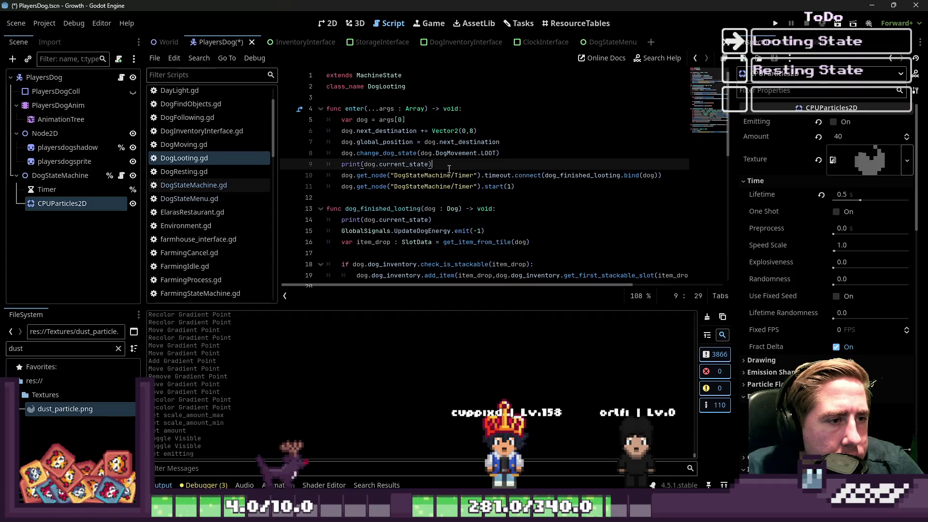
{"action": "key", "text": "shift+Home"}
{"action": "scroll", "coordinate": [491, 192], "scroll_direction": "down", "scroll_amount": 2}
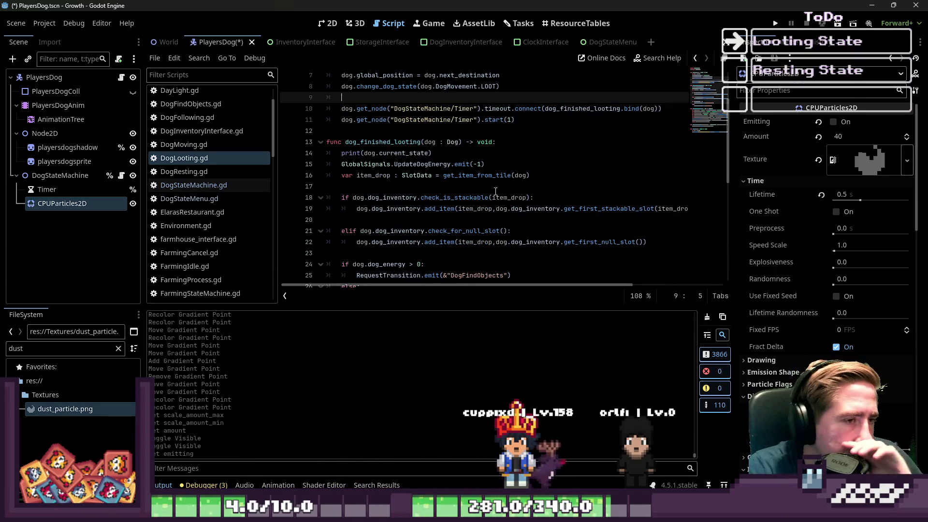
{"action": "key", "text": "BackSpace"}
{"action": "key", "text": "Down"}
{"action": "key", "text": "Down"}
{"action": "key", "text": "Down"}
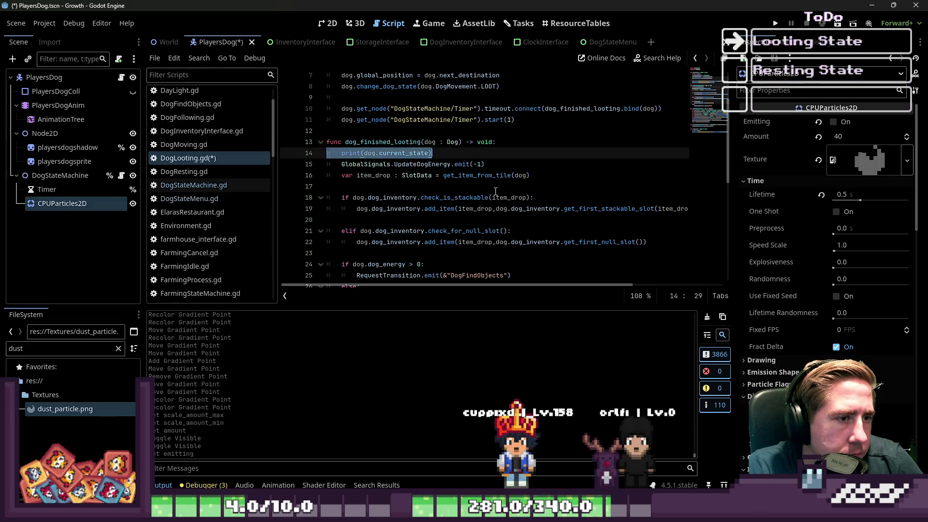
{"action": "key", "text": "BackSpace"}
{"action": "key", "text": "BackSpace"}
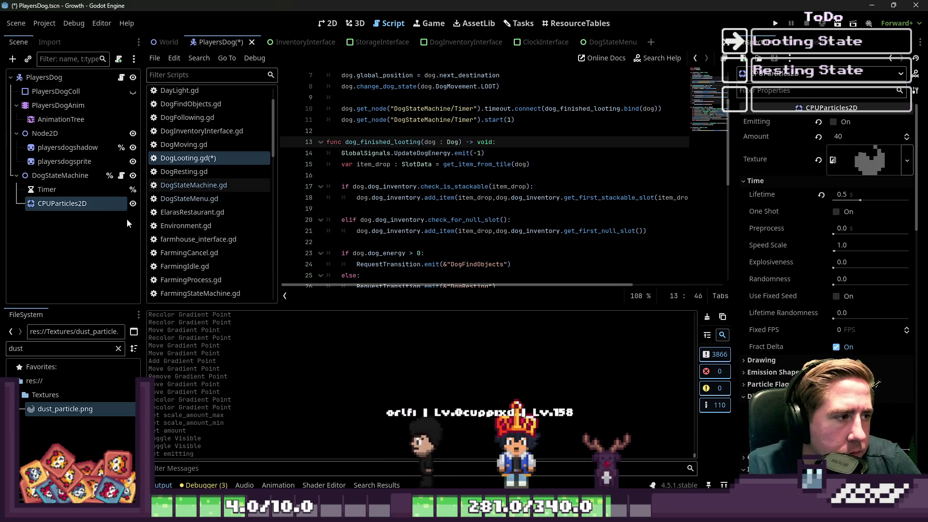
Step: Rename CPUParticles2D with a % prefix to make it a scene-unique node
{"action": "double_click", "coordinate": [98, 205]}
{"action": "key", "text": "Home"}
{"action": "type", "text": "$%"}
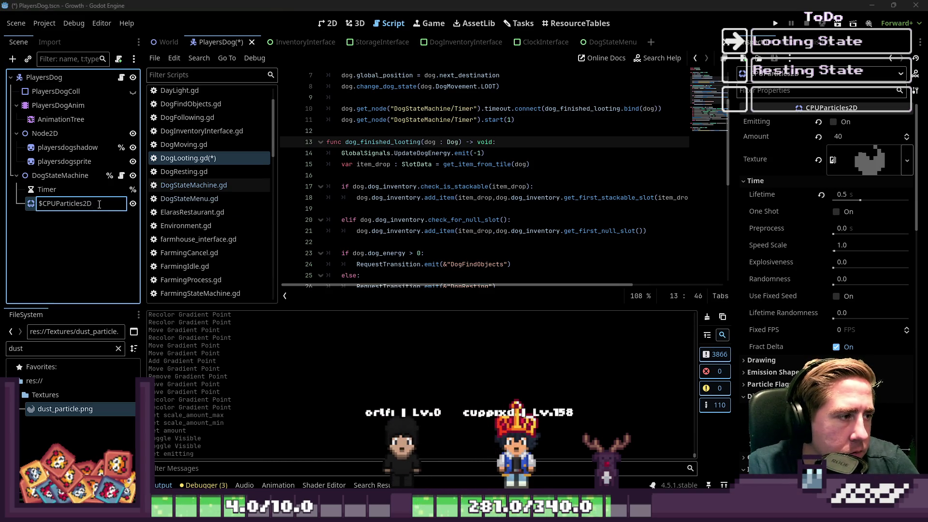
{"action": "key", "text": "Return"}
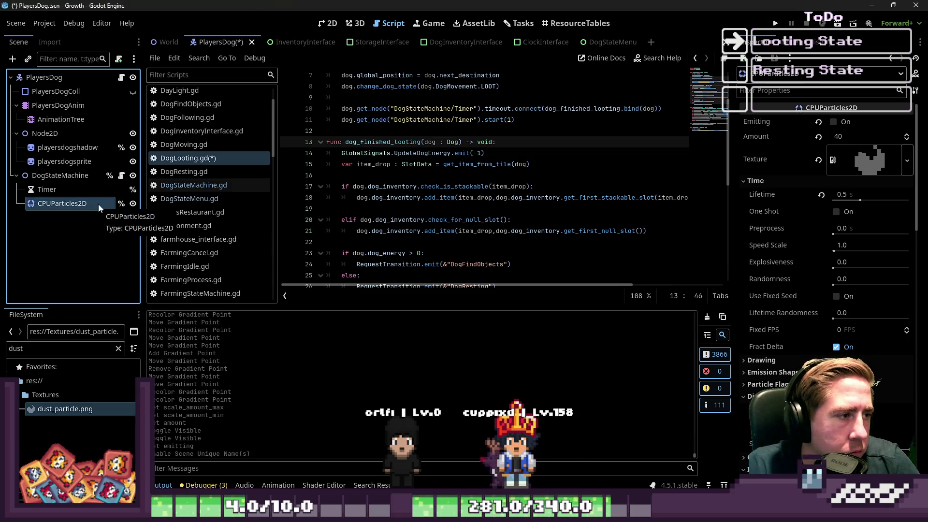
Step: In enter(), type a dog.get_node call for the CPUParticles2D node and run the game with F5
{"action": "scroll", "coordinate": [294, 160], "scroll_direction": "up", "scroll_amount": 1}
{"action": "scroll", "coordinate": [296, 160], "scroll_direction": "up", "scroll_amount": 2}
{"action": "left_click", "coordinate": [372, 167]}
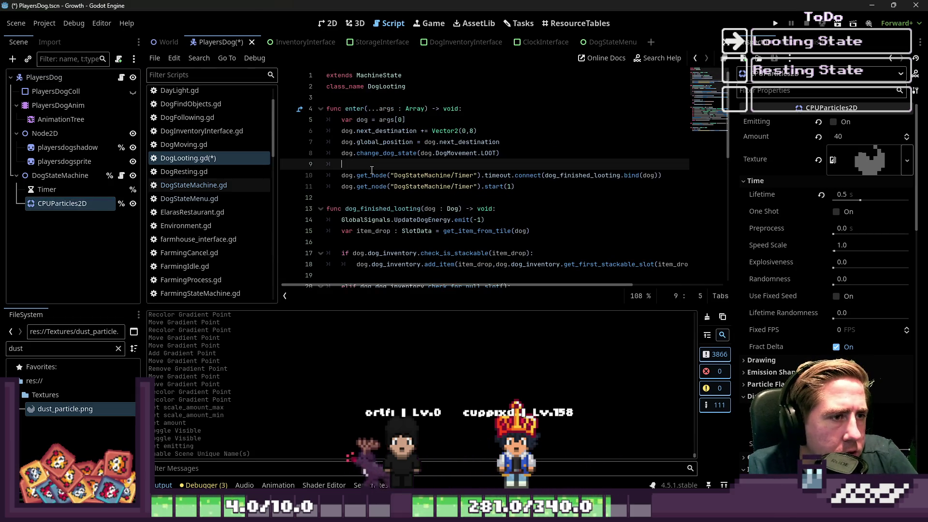
{"action": "type", "text": "dog.ge"}
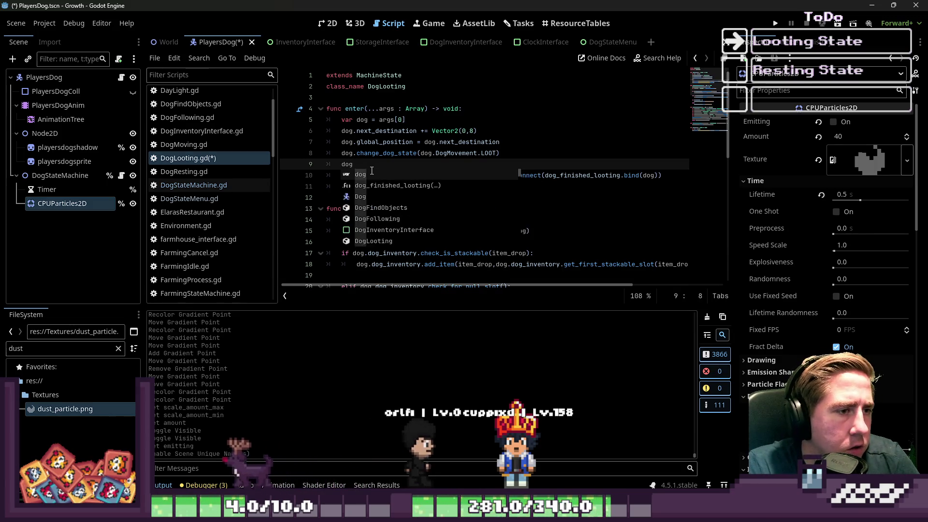
{"action": "type", "text": "t_node(\""}
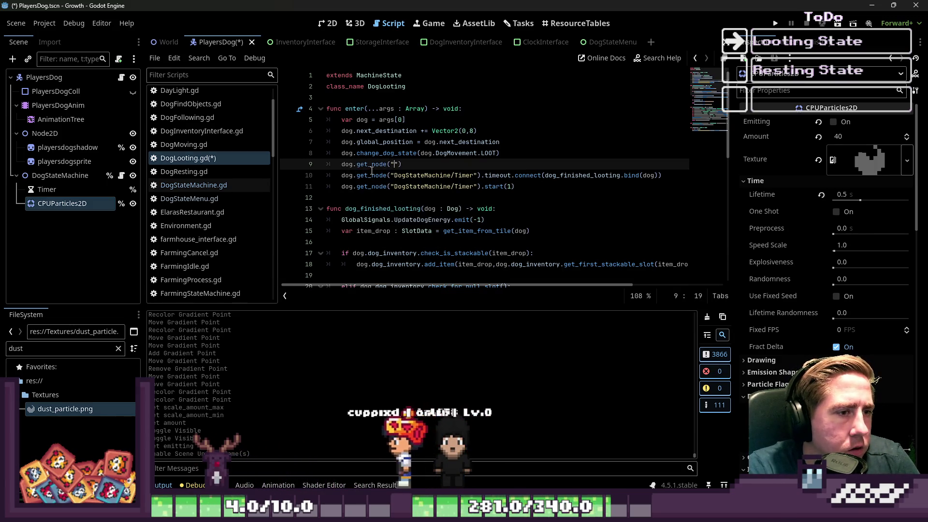
{"action": "type", "text": "Dog"}
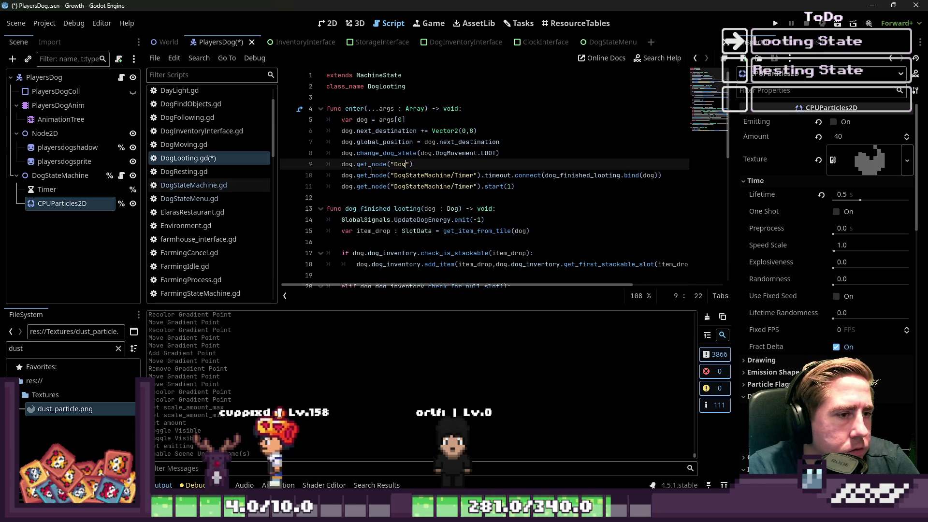
{"action": "key", "text": "Return"}
{"action": "key", "text": "BackSpace"}
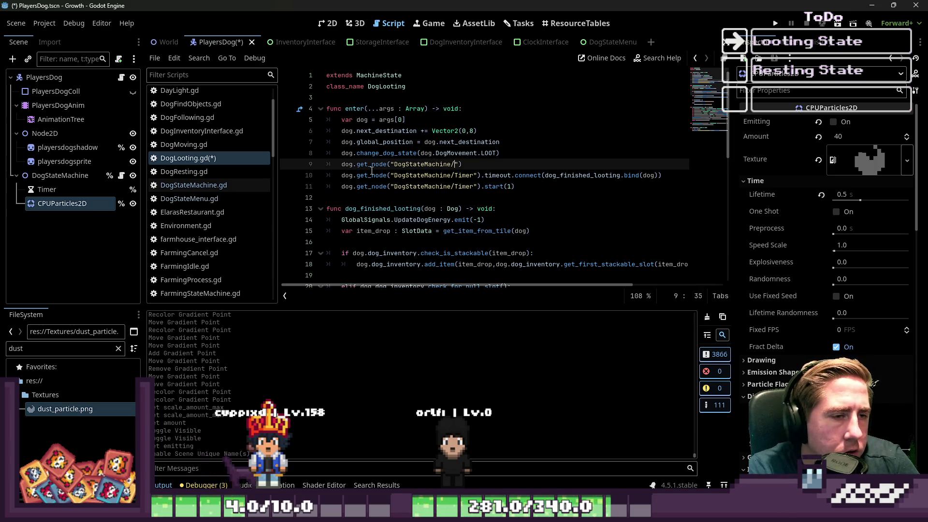
{"action": "type", "text": "CPUPar"}
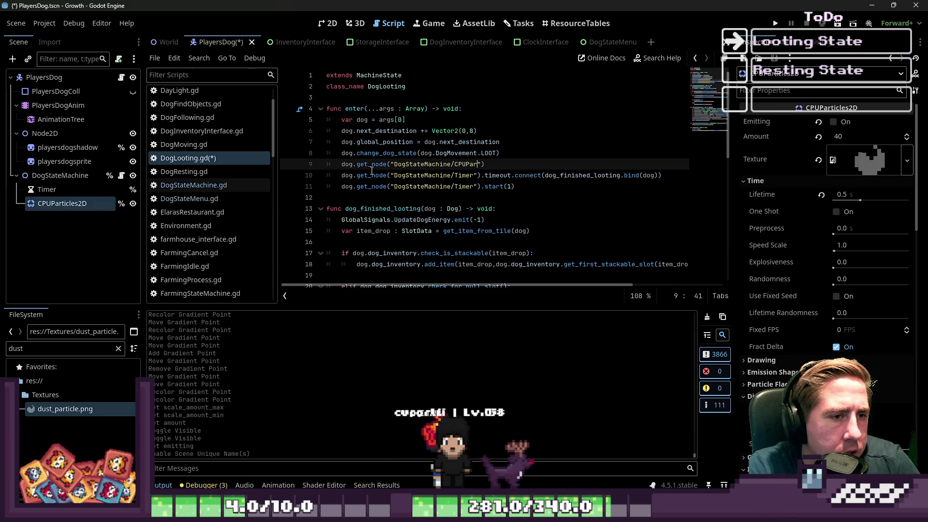
{"action": "type", "text": "ticl"}
{"action": "type", "text": "es2D"}
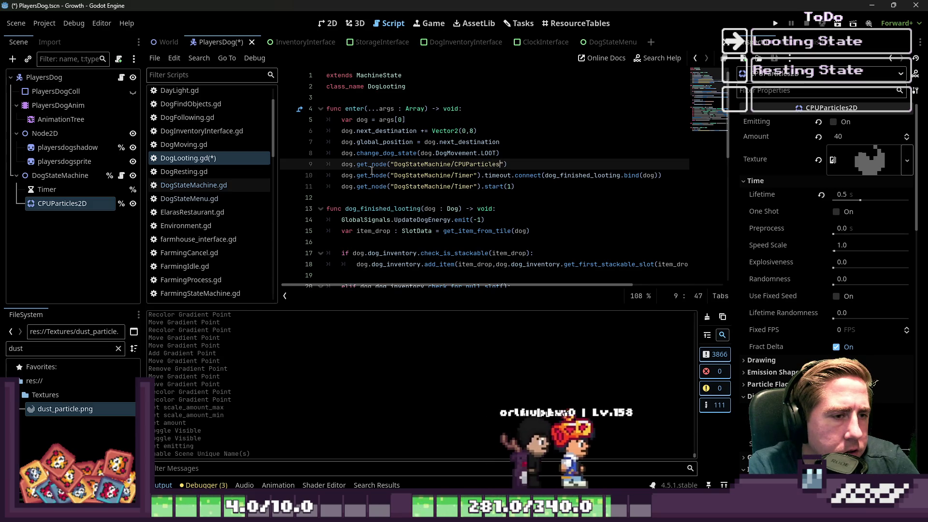
{"action": "key", "text": "F5"}
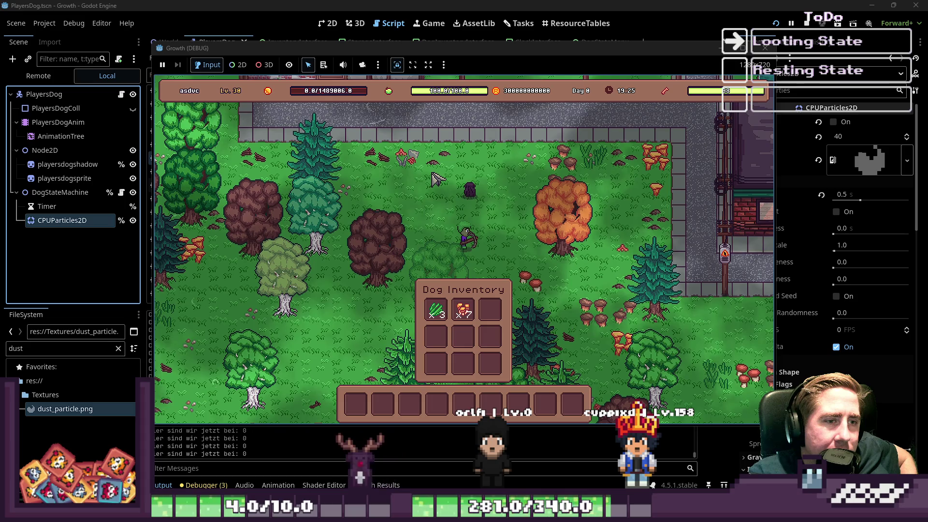
Step: Walk the player around with WASD to watch the dog loot, then stop the game
{"action": "key", "text": "d"}
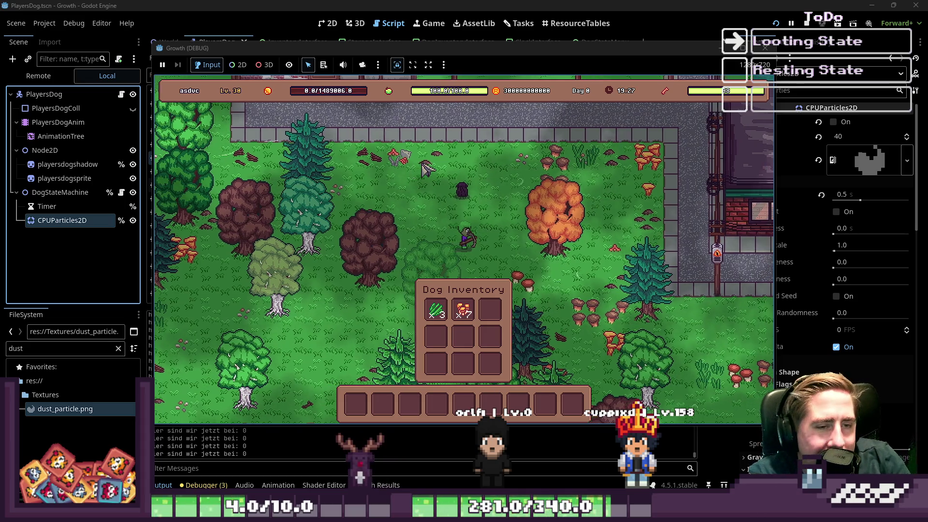
{"action": "key", "text": "w"}
{"action": "key", "text": "d"}
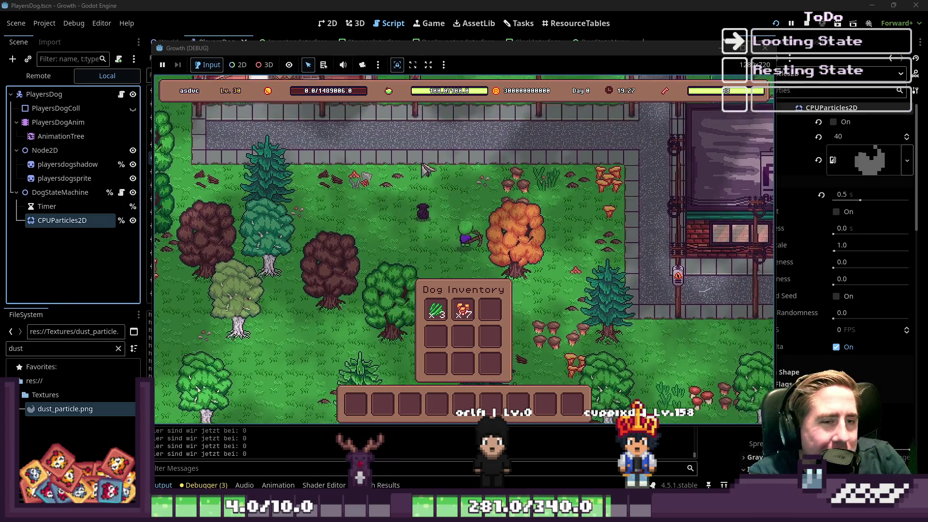
{"action": "key", "text": "s"}
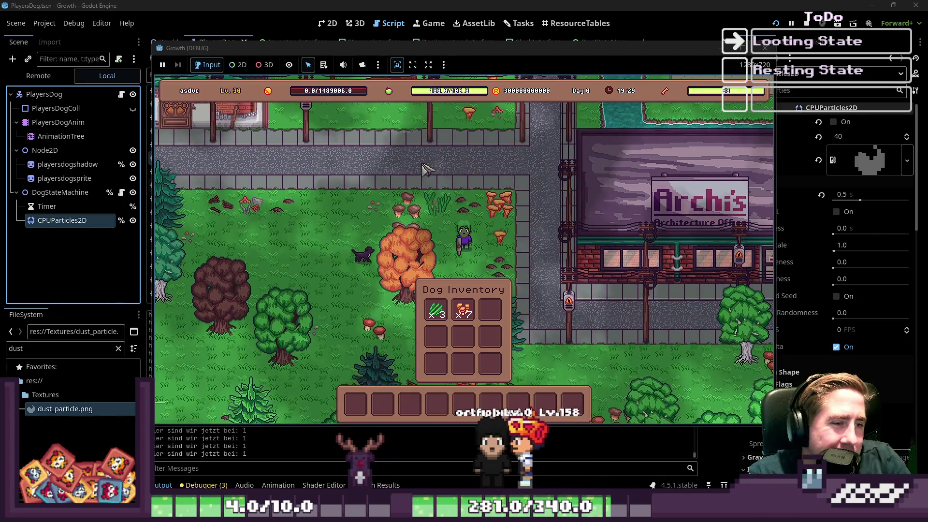
{"action": "key", "text": "s"}
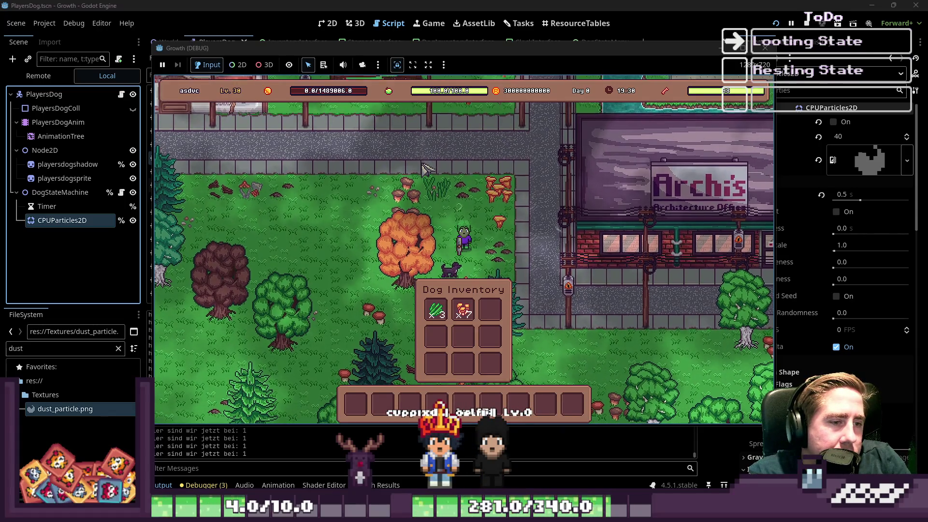
{"action": "key", "text": "a"}
{"action": "key", "text": "w"}
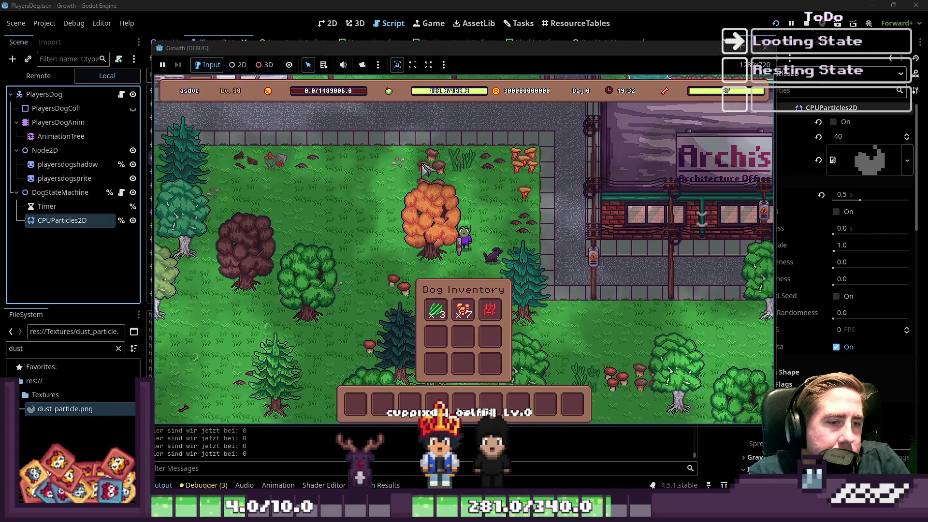
{"action": "key", "text": "s"}
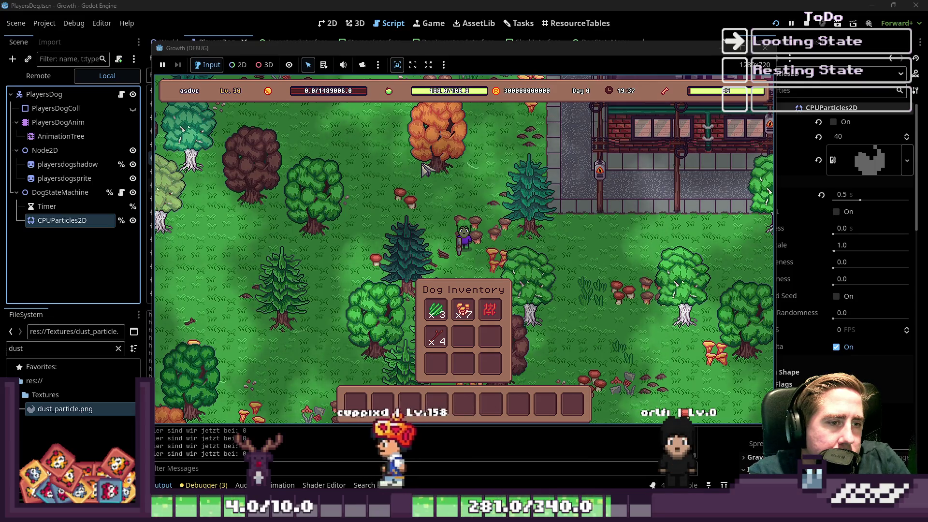
{"action": "key", "text": "s"}
{"action": "key", "text": "a"}
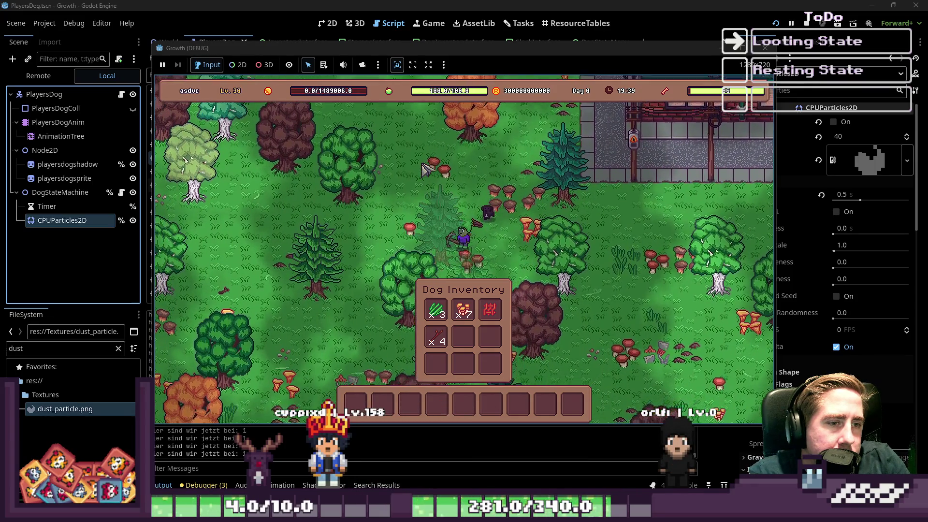
{"action": "key", "text": "s"}
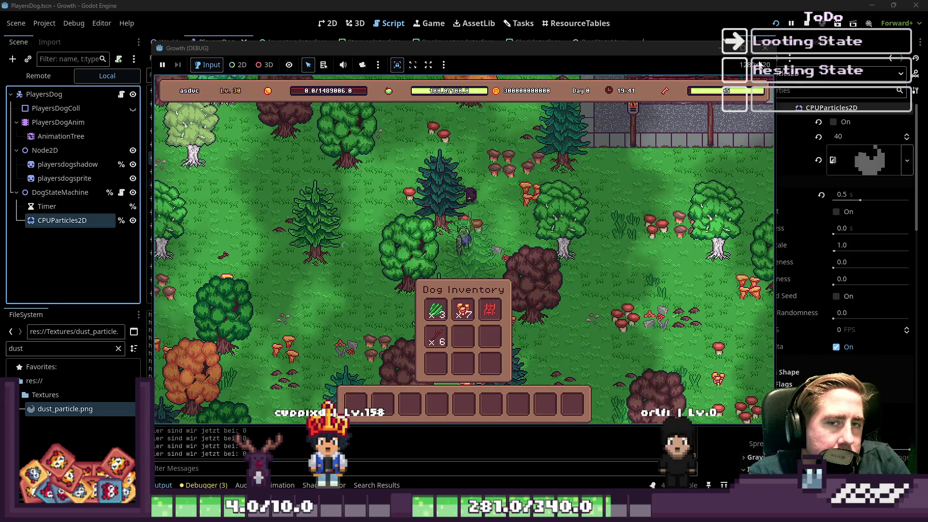
{"action": "left_click", "coordinate": [764, 48]}
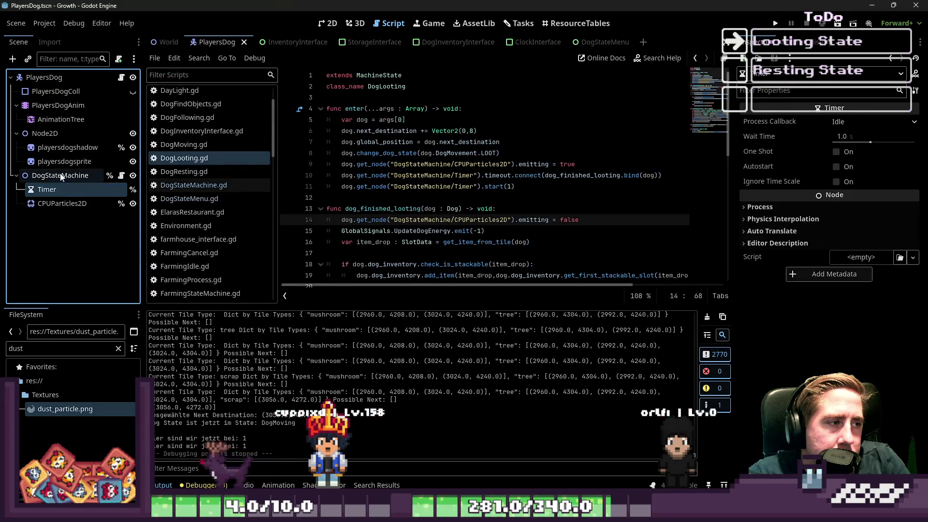
Step: Select the CPUParticles2D in the 2D view and toggle Emitting to preview the dust
{"action": "key", "text": "Return"}
{"action": "left_click", "coordinate": [327, 23]}
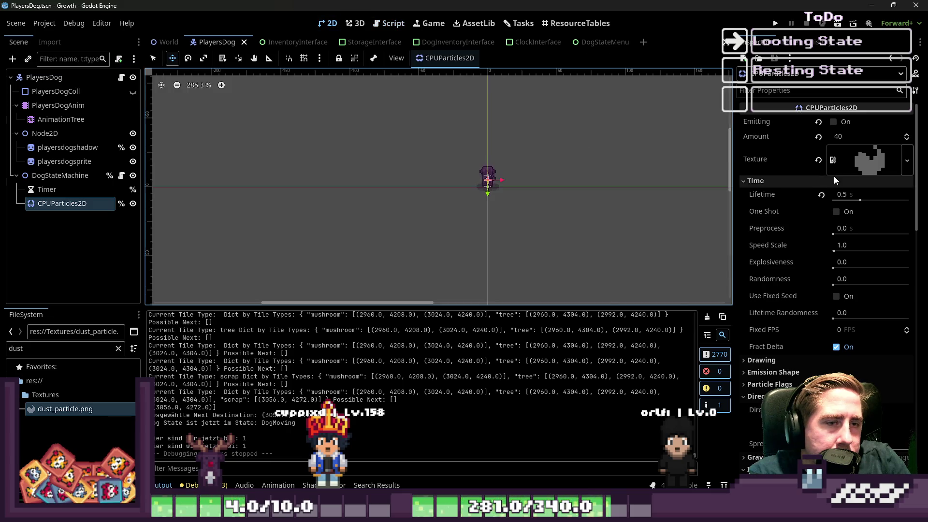
{"action": "left_click", "coordinate": [833, 122]}
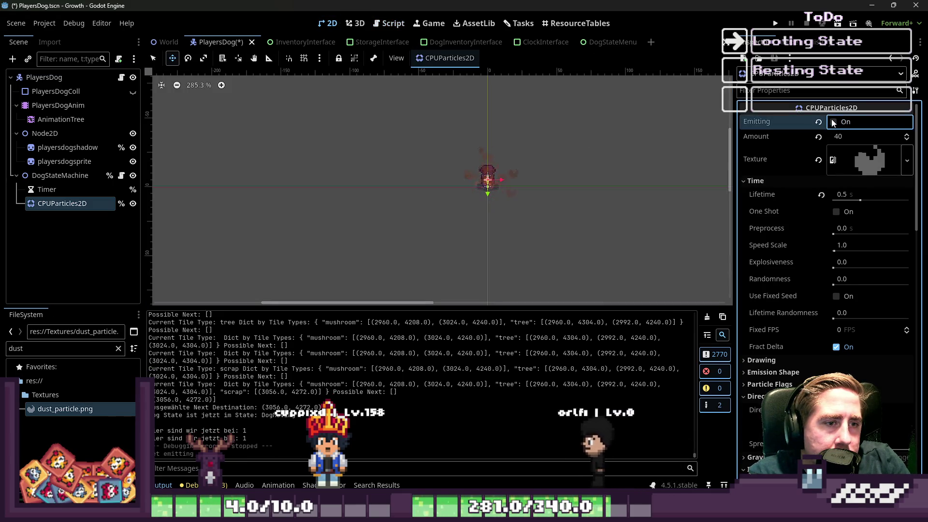
{"action": "left_click", "coordinate": [832, 122]}
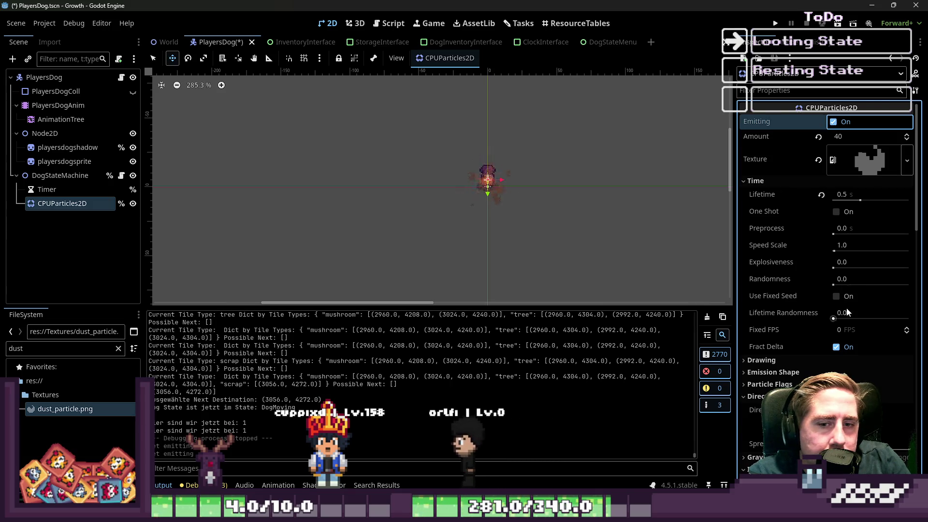
Step: Set the maximum initial velocity to 10 px/s and the Lifetime to 2 seconds
{"action": "scroll", "coordinate": [859, 338], "scroll_direction": "down", "scroll_amount": 5}
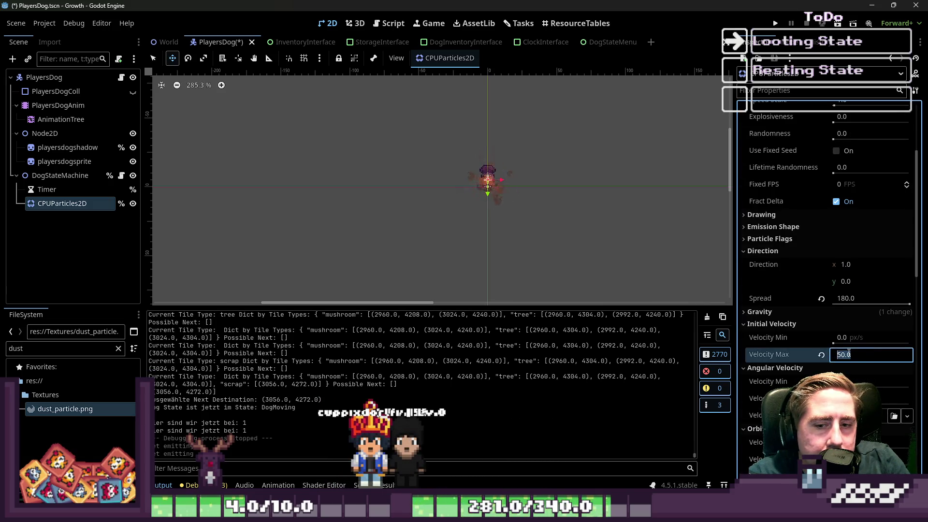
{"action": "key", "text": "Return"}
{"action": "scroll", "coordinate": [482, 174], "scroll_direction": "up", "scroll_amount": 4}
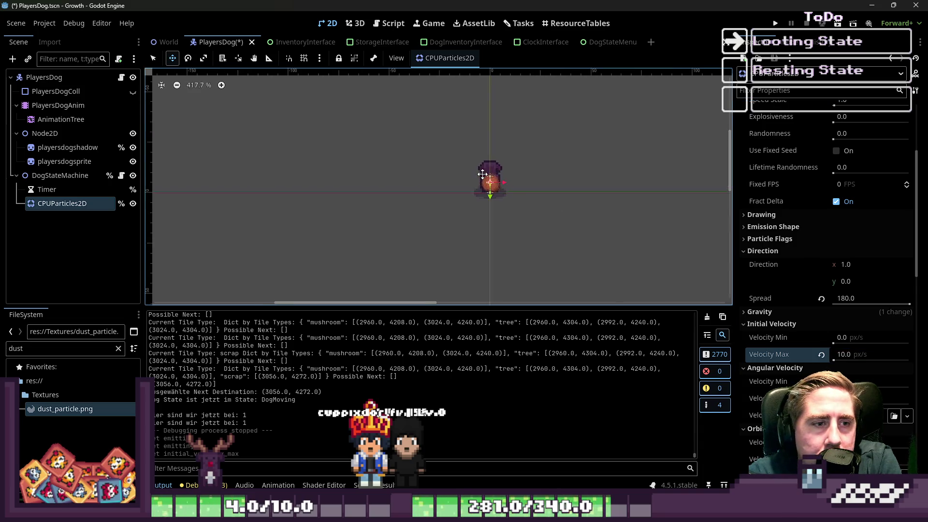
{"action": "scroll", "coordinate": [786, 201], "scroll_direction": "up", "scroll_amount": 5}
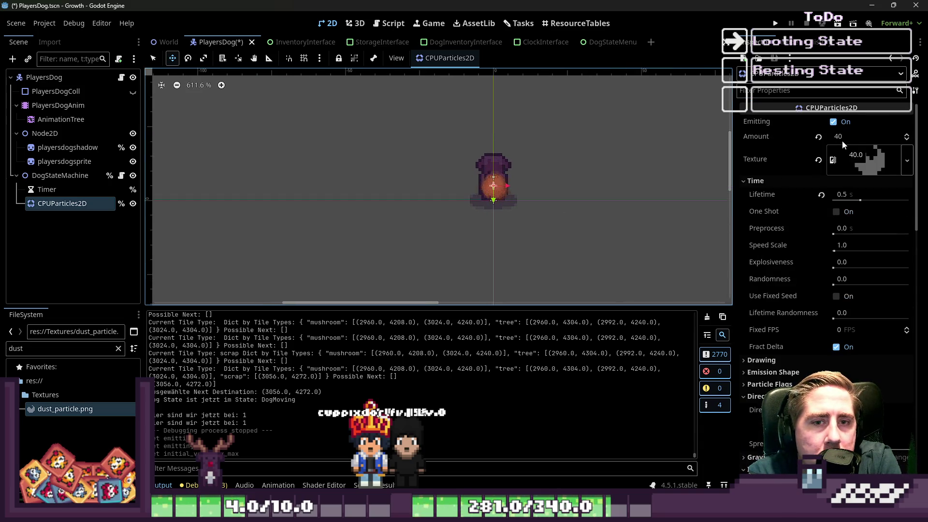
{"action": "left_click", "coordinate": [851, 194]}
{"action": "type", "text": "2"}
{"action": "key", "text": "Return"}
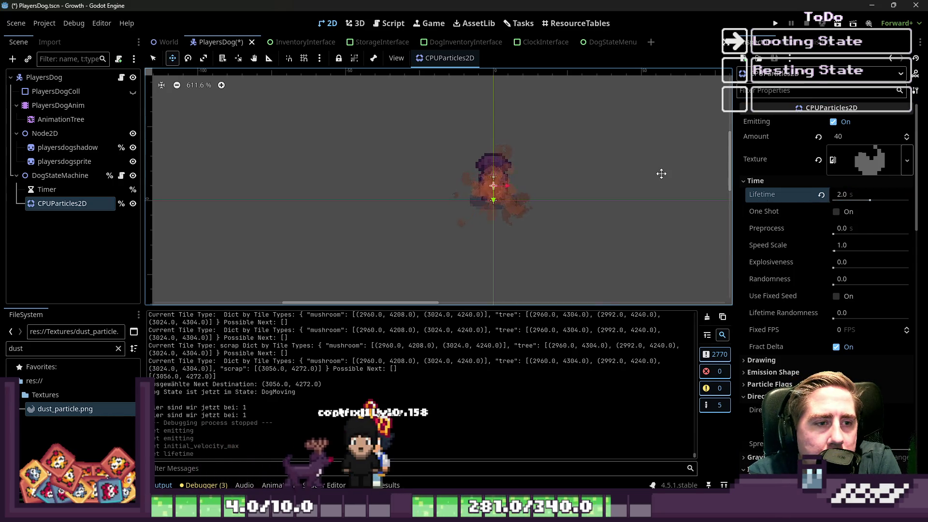
{"action": "scroll", "coordinate": [865, 335], "scroll_direction": "down", "scroll_amount": 3}
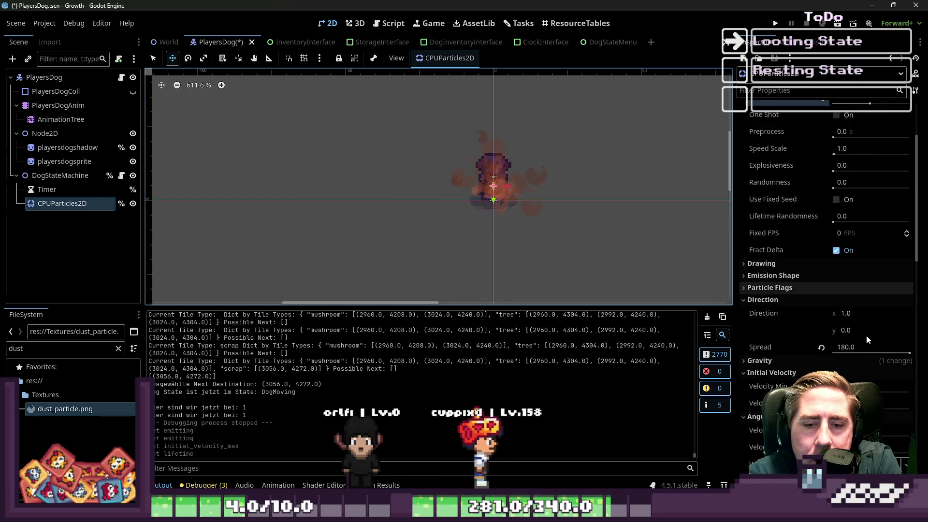
{"action": "left_click", "coordinate": [870, 403]}
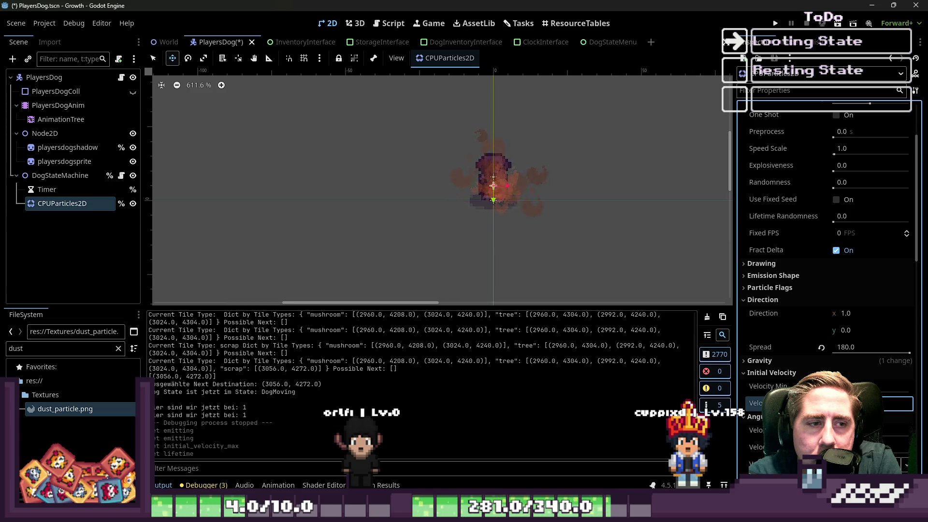
{"action": "scroll", "coordinate": [814, 289], "scroll_direction": "up", "scroll_amount": 3}
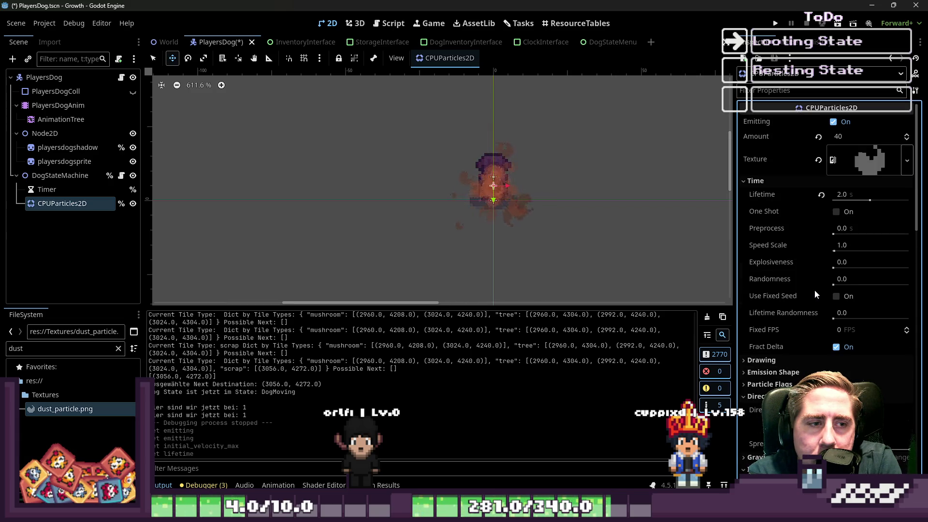
Step: Try a 4 s Lifetime, revert to 2 s, then clear the Color Ramp
{"action": "left_click", "coordinate": [842, 194]}
{"action": "type", "text": "4"}
{"action": "key", "text": "Return"}
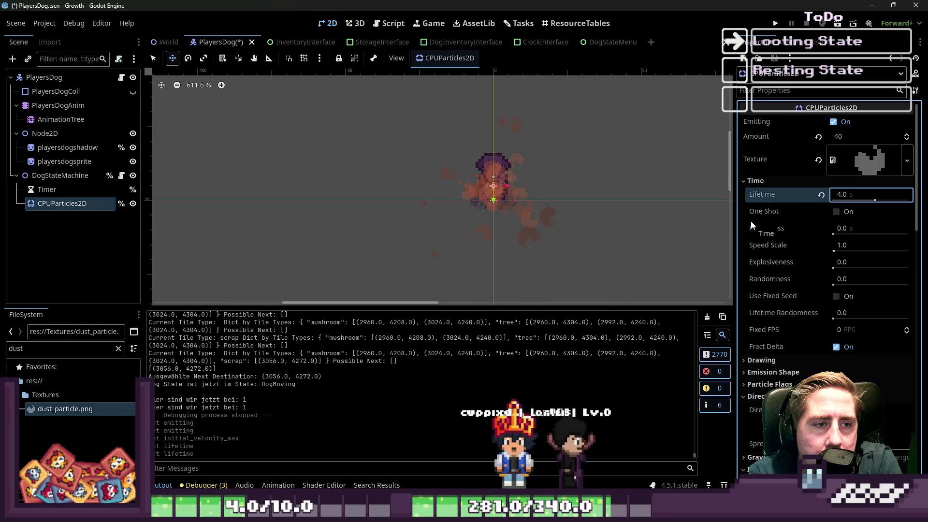
{"action": "left_click", "coordinate": [841, 194]}
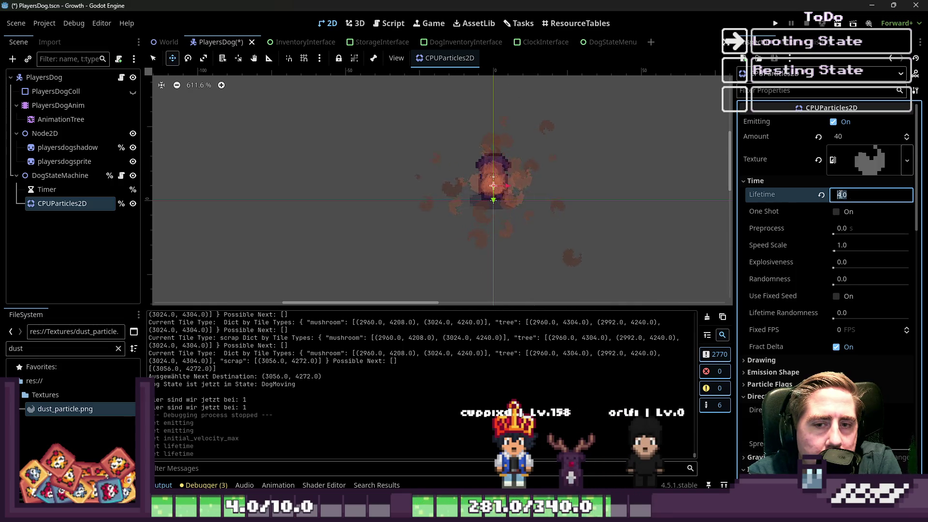
{"action": "type", "text": "2"}
{"action": "key", "text": "Return"}
{"action": "left_click", "coordinate": [570, 173]}
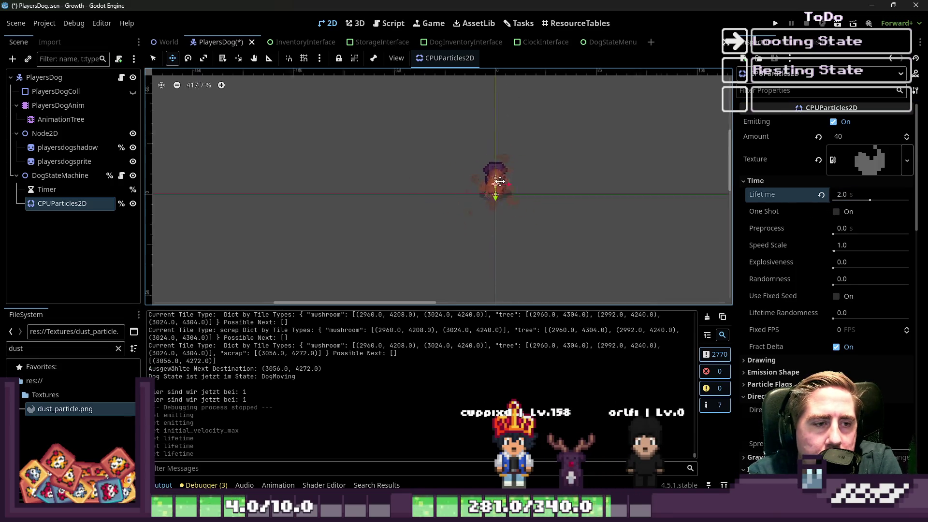
{"action": "scroll", "coordinate": [824, 353], "scroll_direction": "down", "scroll_amount": 15}
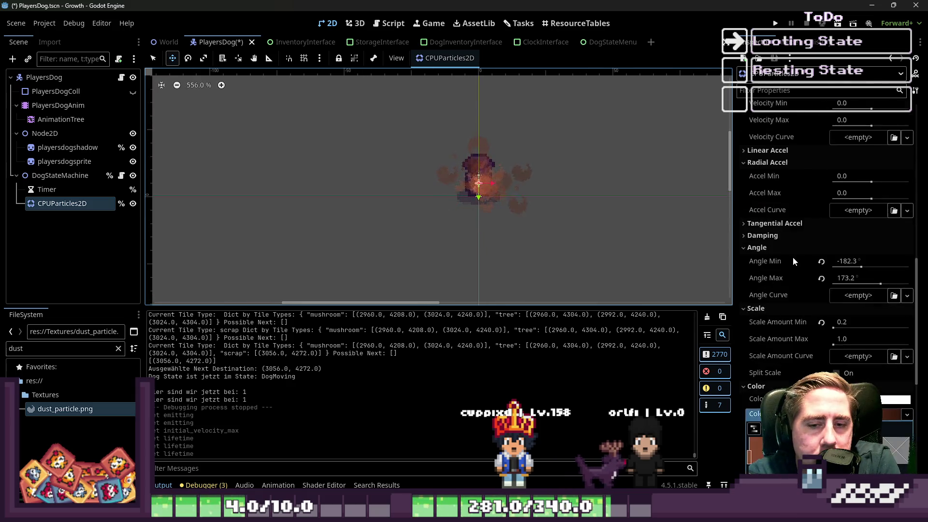
{"action": "left_click", "coordinate": [822, 365]}
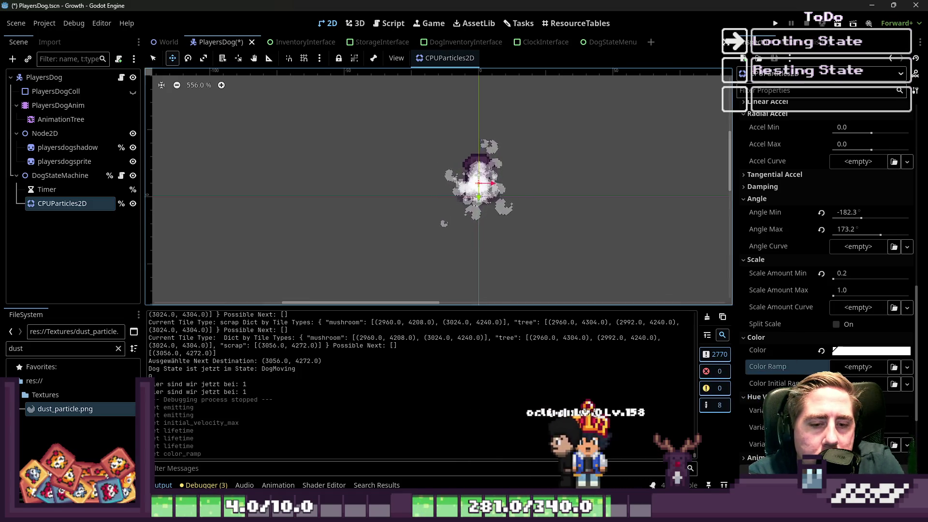
Step: Undo the Color Ramp clear and lighten the starting stop to #ab6245
{"action": "key", "text": "ctrl+z"}
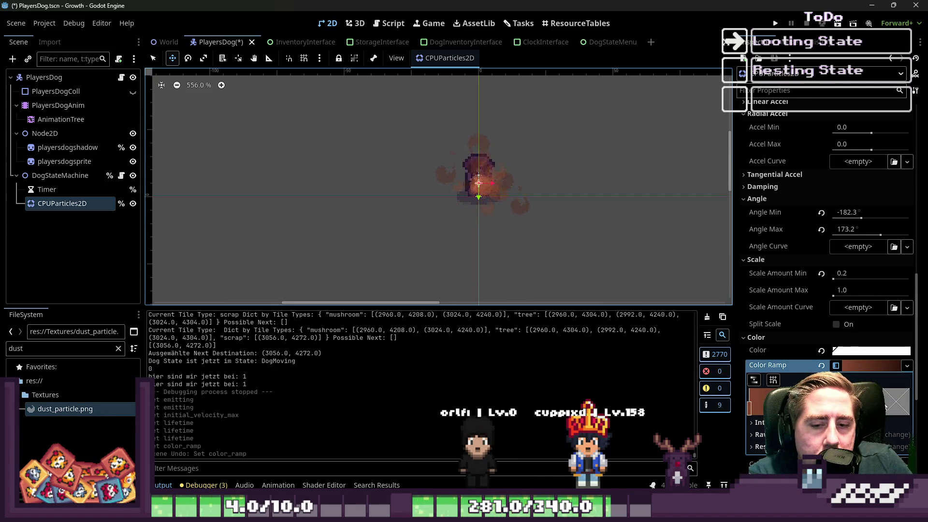
{"action": "double_click", "coordinate": [748, 411]}
{"action": "left_click_drag", "start_coordinate": [886, 158], "coordinate": [888, 155]}
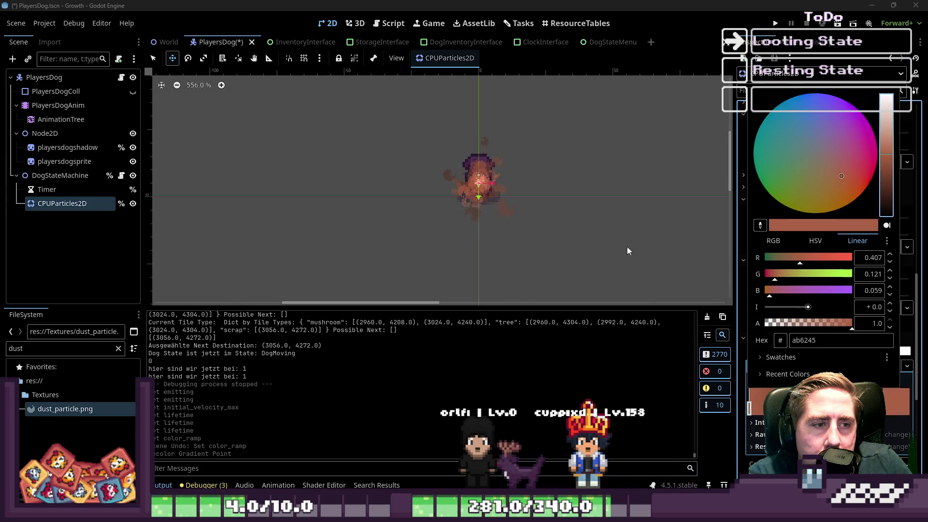
{"action": "left_click", "coordinate": [605, 247]}
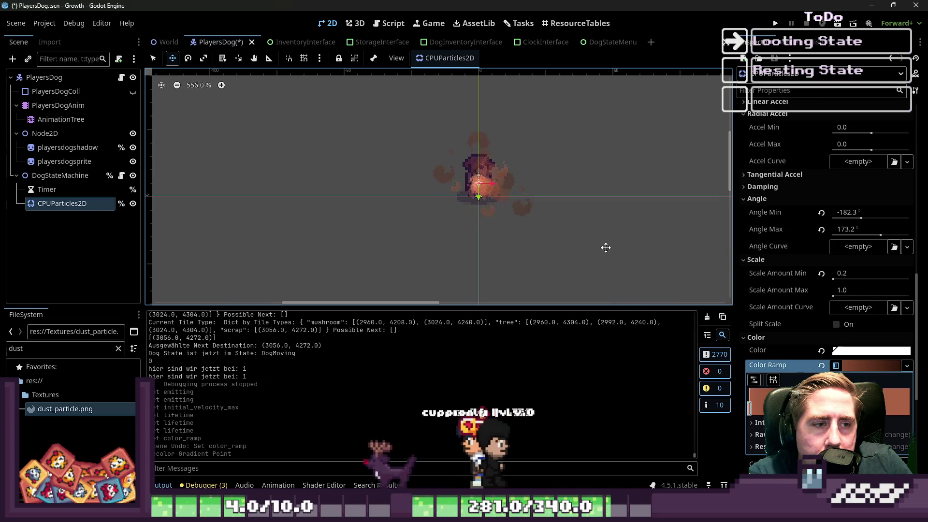
{"action": "scroll", "coordinate": [541, 222], "scroll_direction": "down", "scroll_amount": 3}
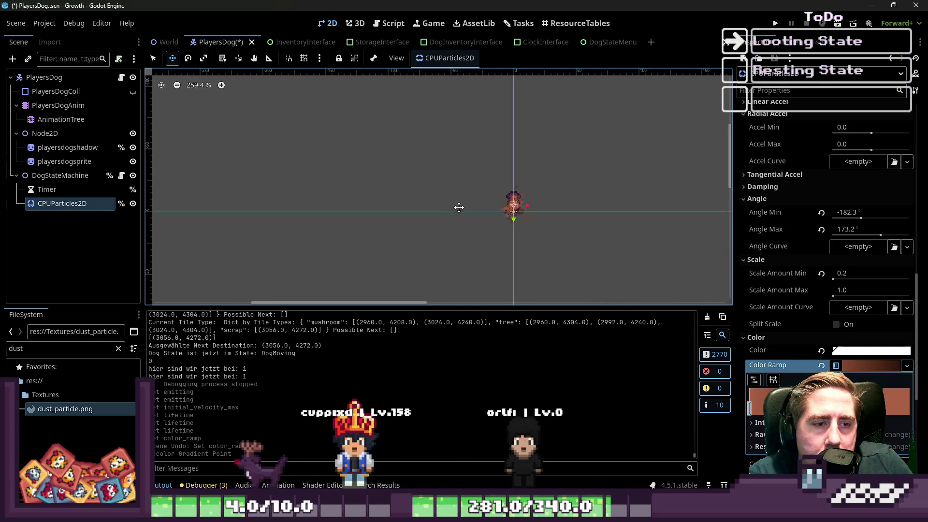
{"action": "scroll", "coordinate": [804, 194], "scroll_direction": "up", "scroll_amount": 10}
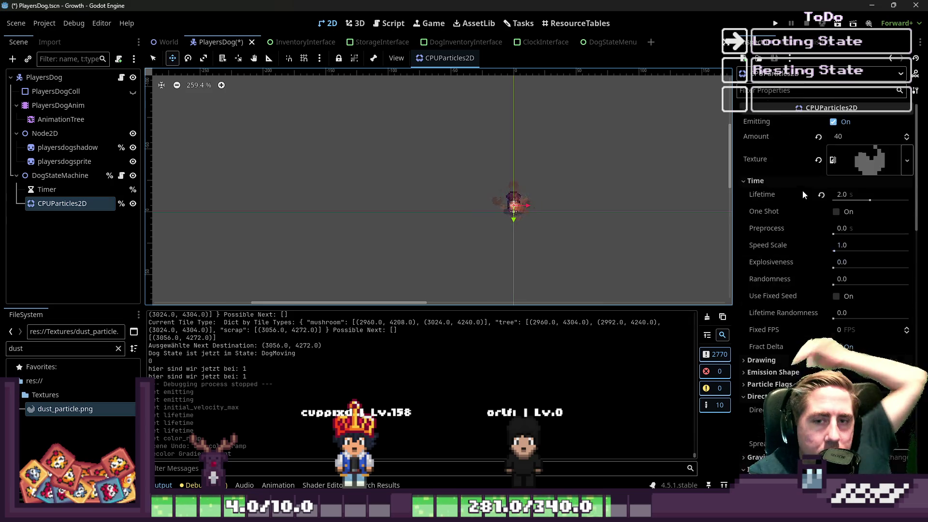
Step: Turn Emitting off and enable One Shot on the dust particles, then preview a single burst
{"action": "left_click", "coordinate": [833, 123]}
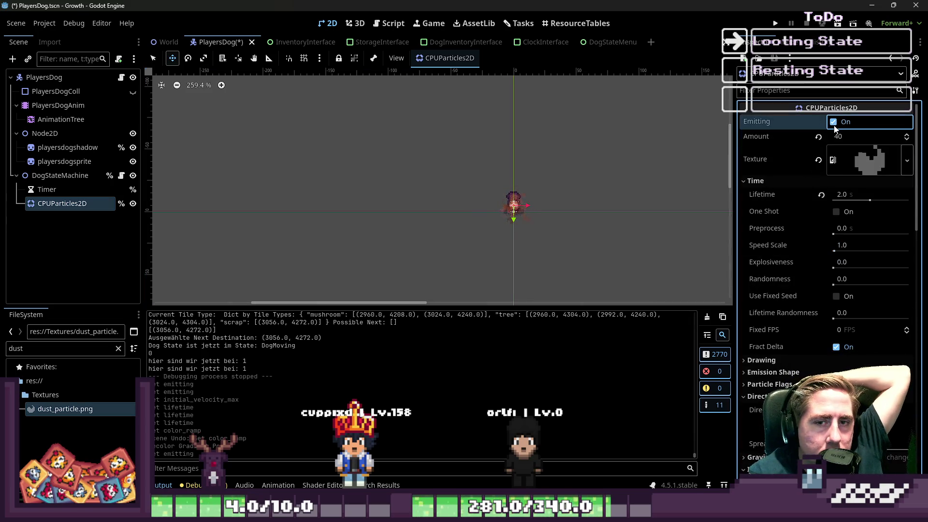
{"action": "left_click", "coordinate": [833, 124]}
{"action": "left_click", "coordinate": [836, 211]}
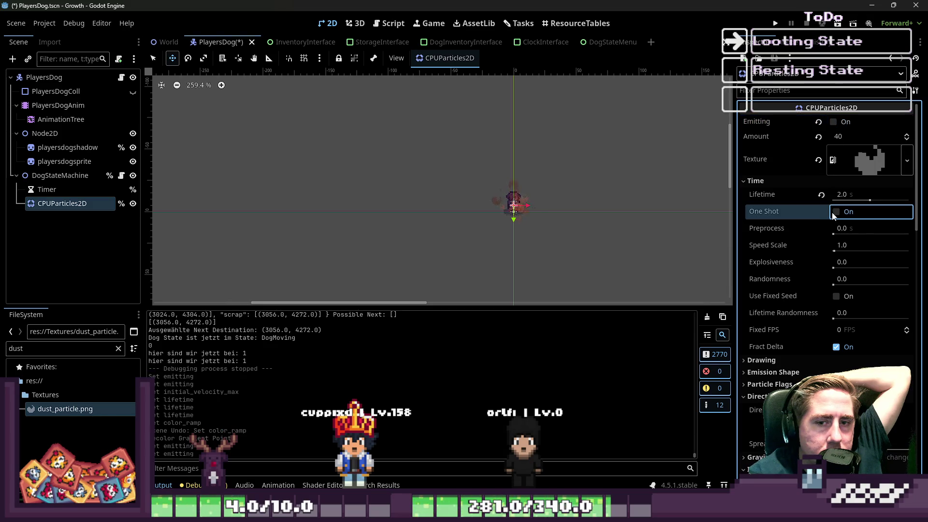
{"action": "scroll", "coordinate": [503, 222], "scroll_direction": "up", "scroll_amount": 2}
{"action": "scroll", "coordinate": [505, 225], "scroll_direction": "up", "scroll_amount": 2}
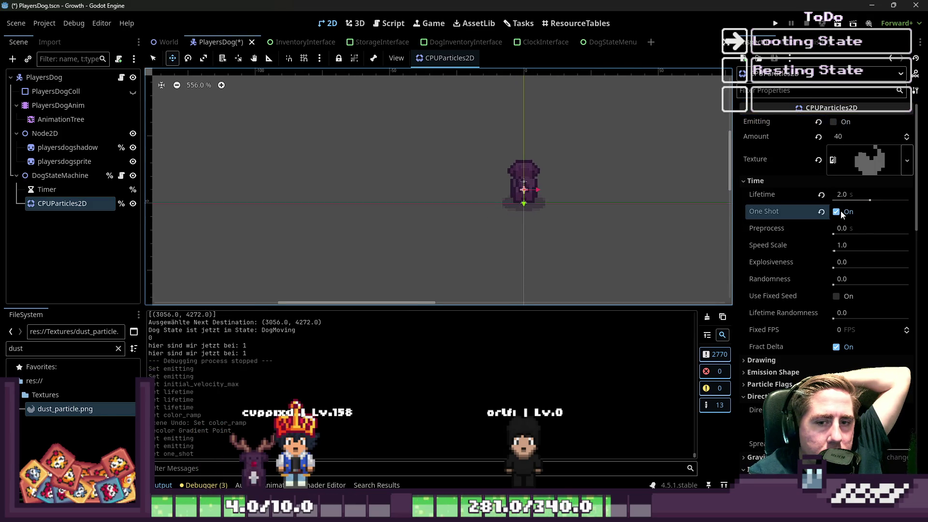
{"action": "left_click", "coordinate": [833, 122]}
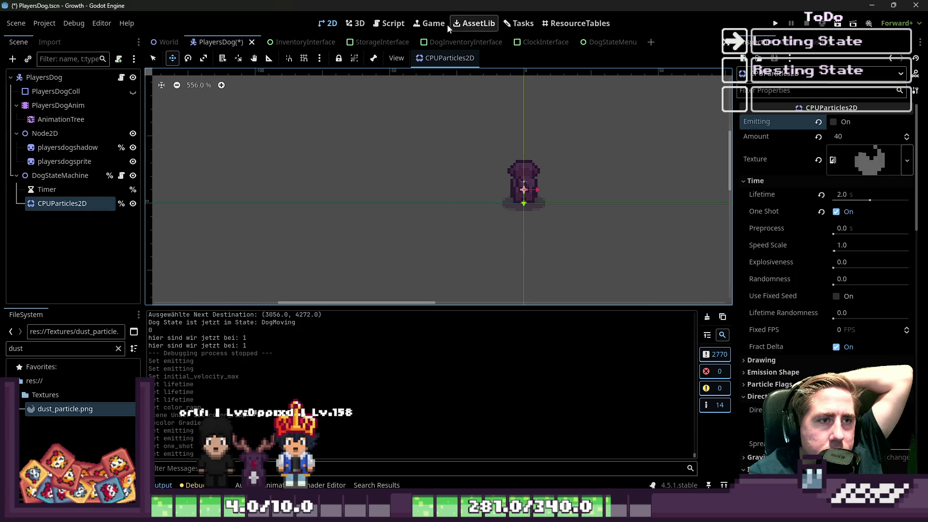
Step: Return to DogLooting.gd and go to the timer start line in the looting enter function
{"action": "left_click", "coordinate": [390, 24]}
{"action": "left_click", "coordinate": [492, 164]}
{"action": "left_click", "coordinate": [534, 189]}
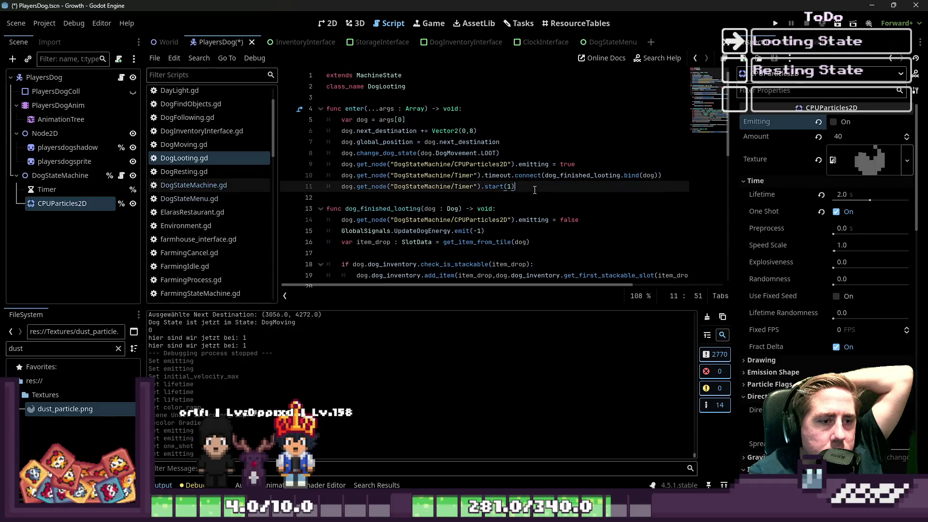
Step: Delete the emitting = false line from dog_finished_looting and run the project
{"action": "left_click", "coordinate": [500, 131]}
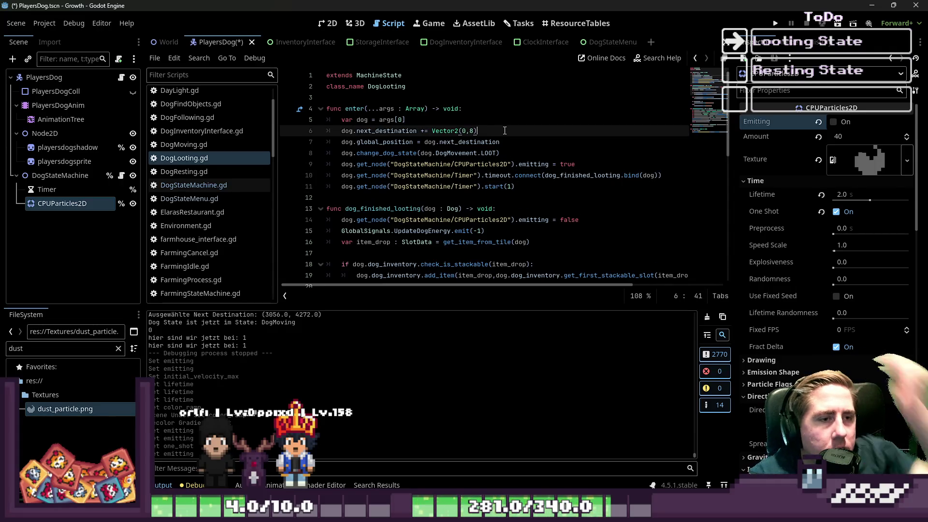
{"action": "left_click", "coordinate": [534, 220]}
{"action": "triple_click", "coordinate": [534, 220]}
{"action": "key", "text": "ctrl+c"}
{"action": "key", "text": "BackSpace"}
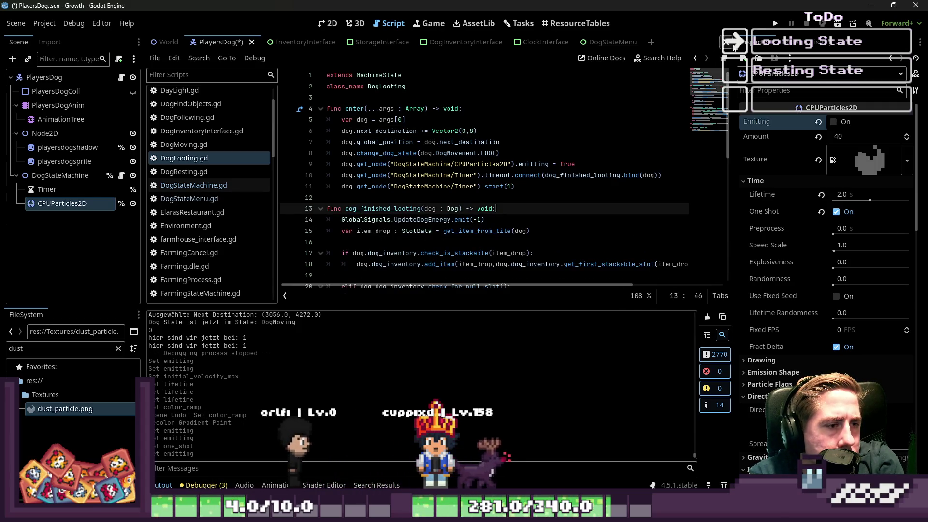
{"action": "left_click", "coordinate": [775, 23]}
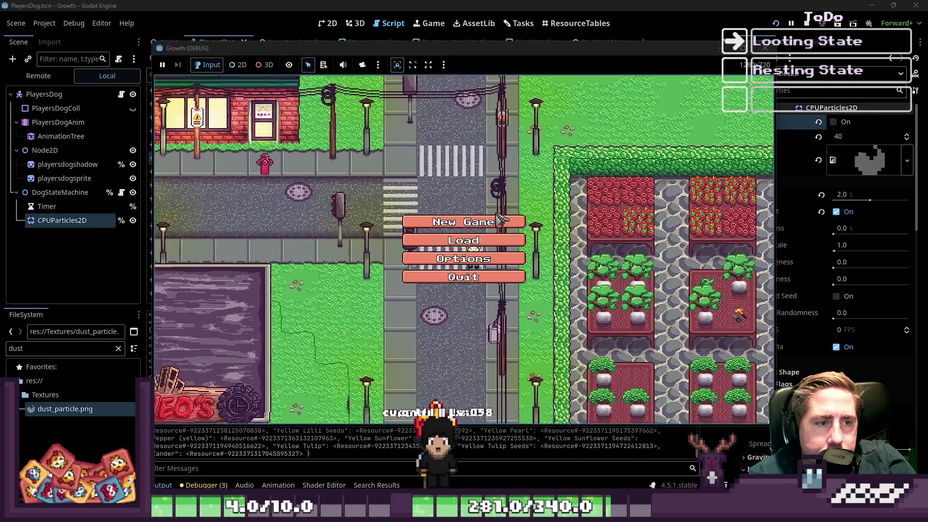
Step: Get past the title screen and start the game with a character named 'ycx'
{"action": "left_click", "coordinate": [465, 215]}
{"action": "left_click", "coordinate": [488, 151]}
{"action": "type", "text": "ycx"}
{"action": "left_click", "coordinate": [512, 327]}
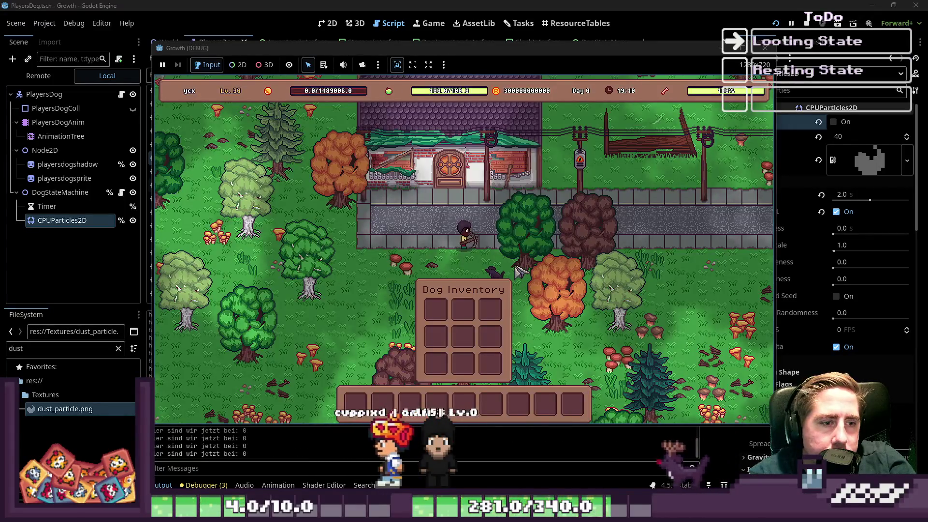
Step: Walk to the dog, send it looting from its action menu, then close the game window
{"action": "key", "text": "s"}
{"action": "left_click", "coordinate": [546, 182]}
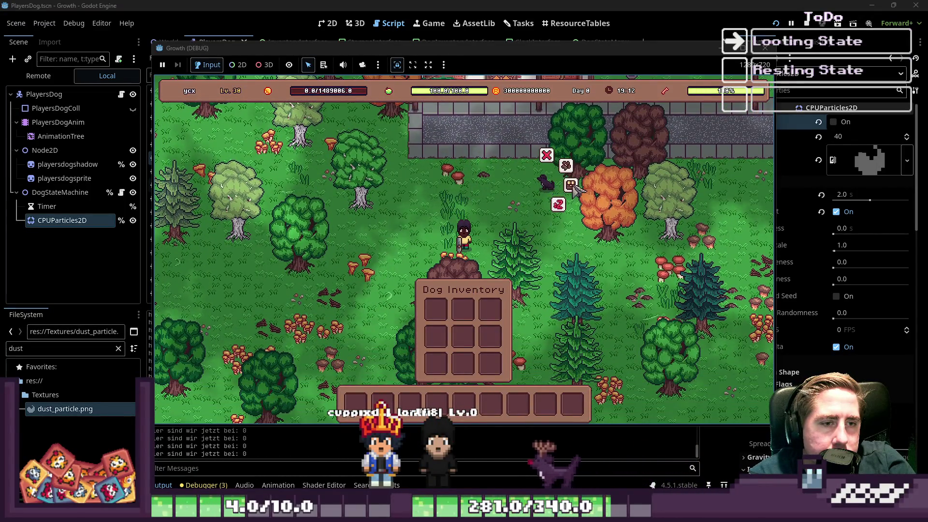
{"action": "key", "text": "s"}
{"action": "left_click", "coordinate": [379, 256]}
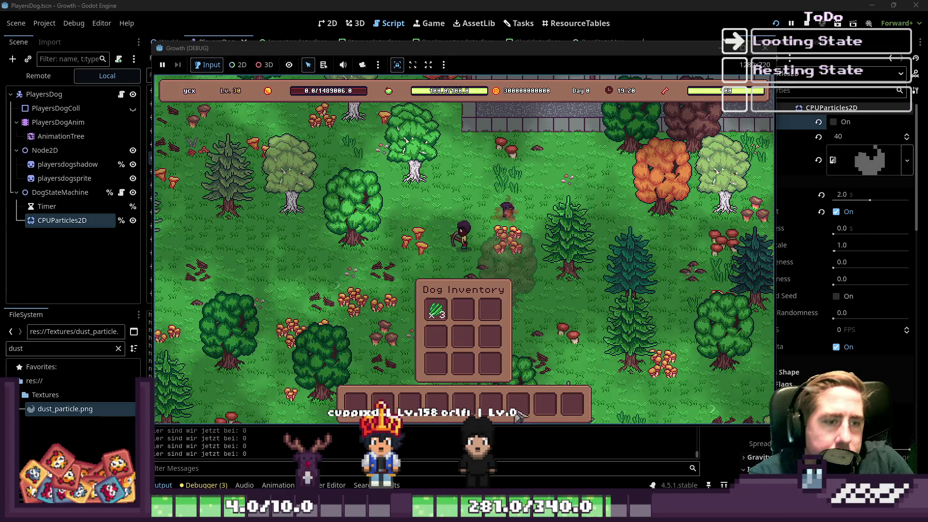
{"action": "key", "text": "a"}
{"action": "key", "text": "s"}
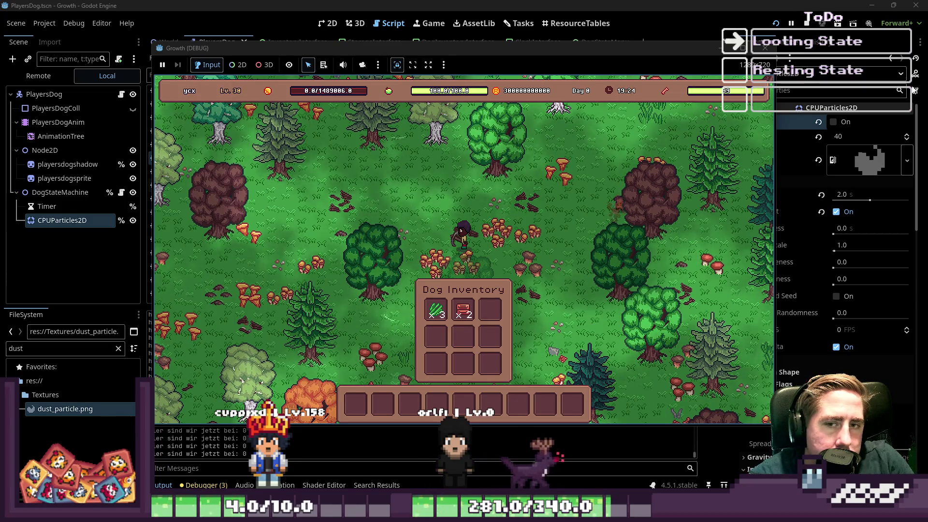
{"action": "left_click", "coordinate": [767, 50]}
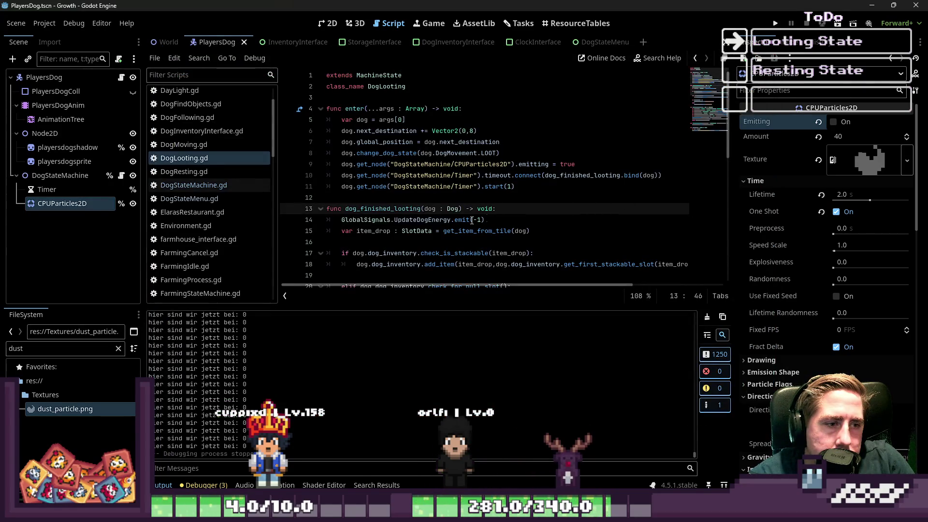
Step: Paste the CPUParticles2D emitting = false line back into dog_finished_looting and relaunch the game
{"action": "key", "text": "Return"}
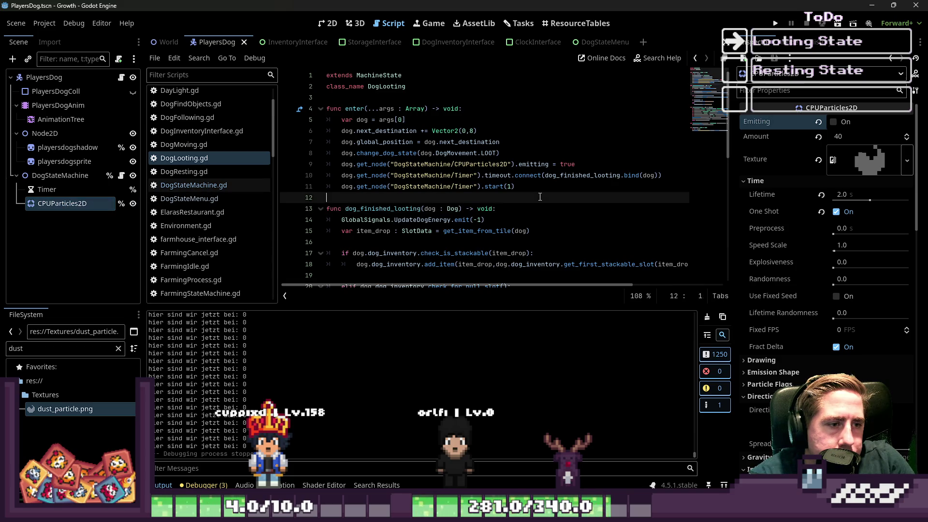
{"action": "key", "text": "ctrl+v"}
{"action": "left_click", "coordinate": [546, 190]}
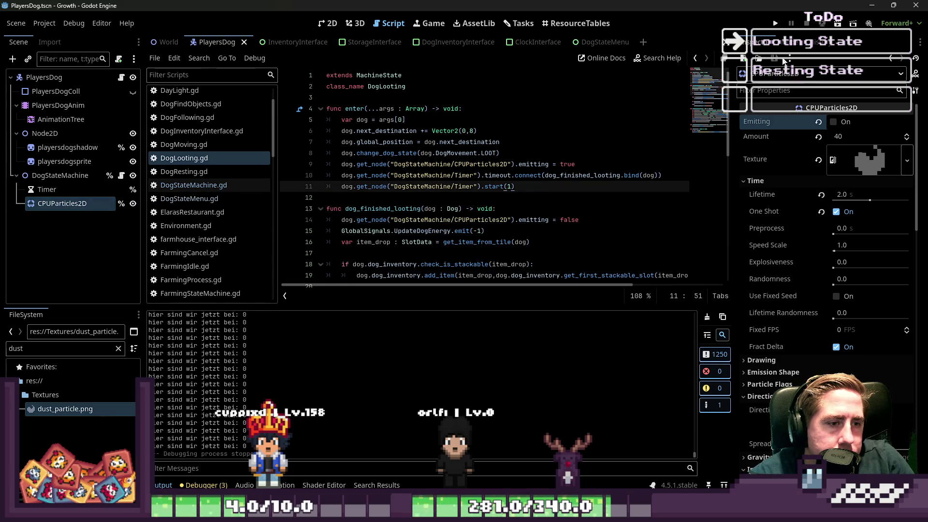
{"action": "left_click", "coordinate": [776, 24]}
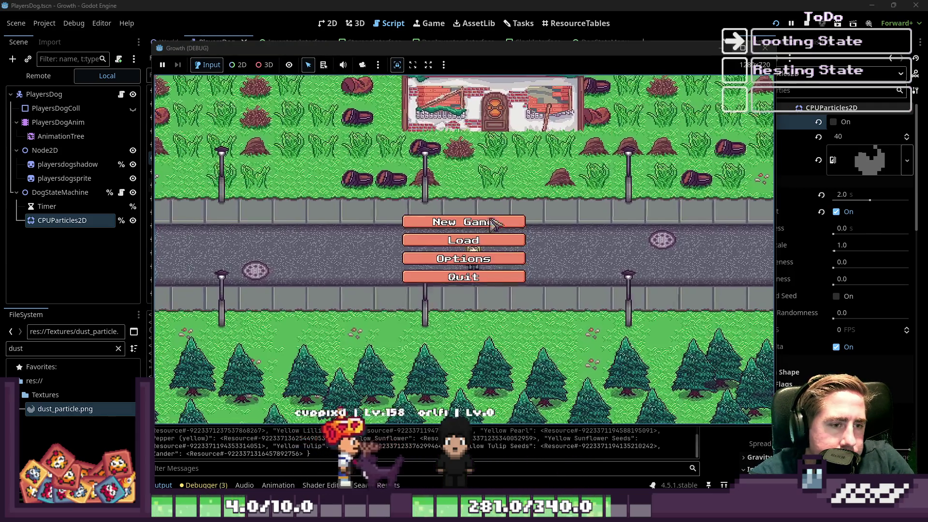
Step: Get past the title screen and start playing with a character named 'cyx'
{"action": "left_click", "coordinate": [485, 219]}
{"action": "type", "text": "cyx"}
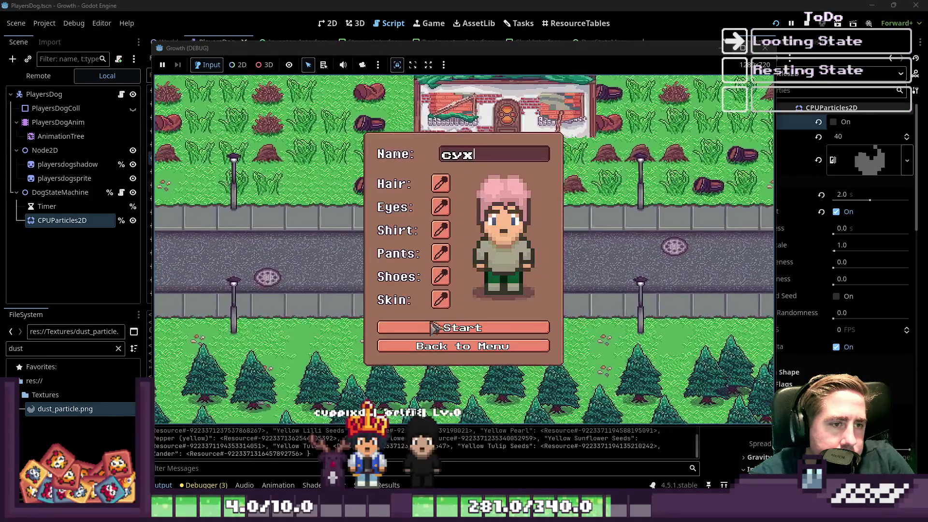
{"action": "left_click", "coordinate": [433, 327]}
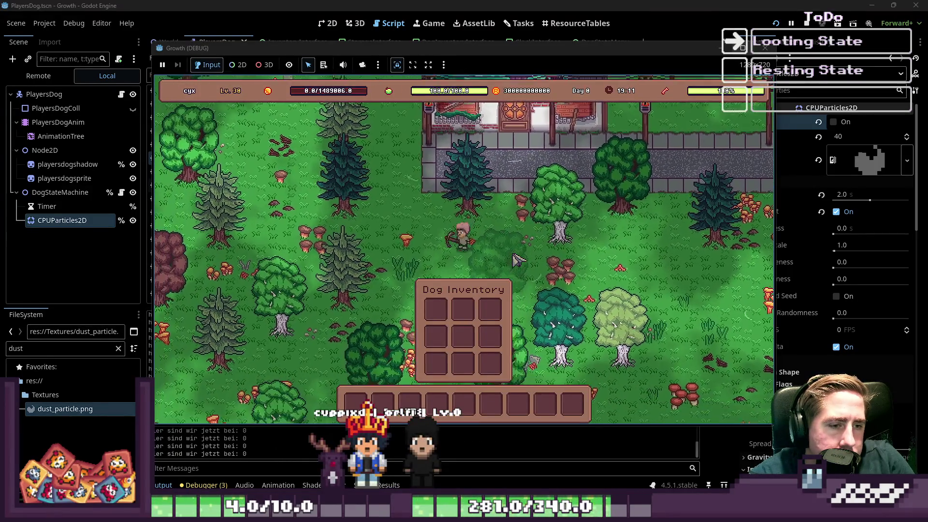
Step: Walk around the forest map with WASD, watching the dog loot with dust
{"action": "key", "text": "a"}
{"action": "key", "text": "s"}
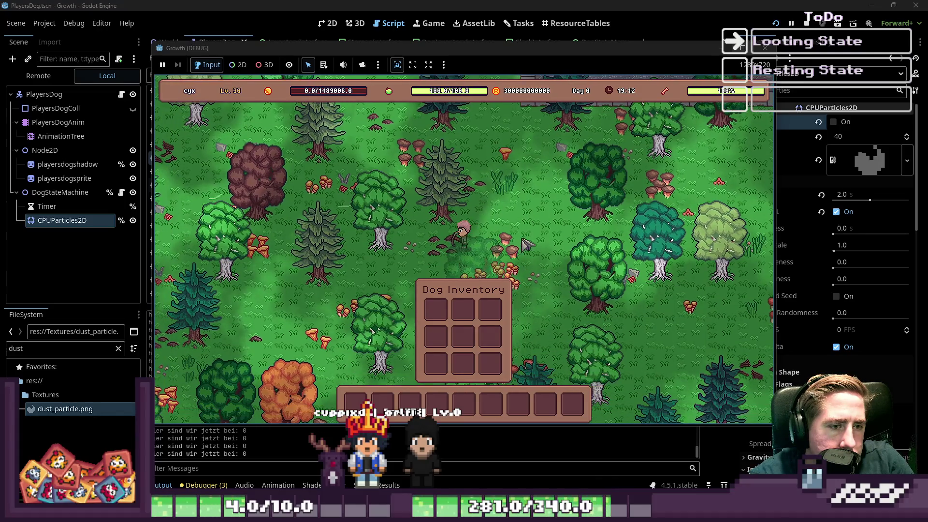
{"action": "key", "text": "w"}
{"action": "key", "text": "d"}
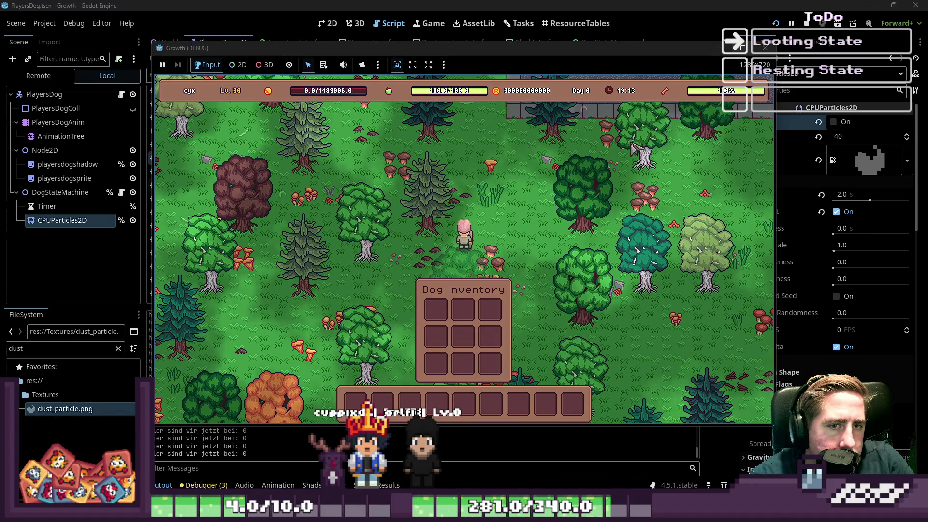
{"action": "key", "text": "w"}
{"action": "key", "text": "d"}
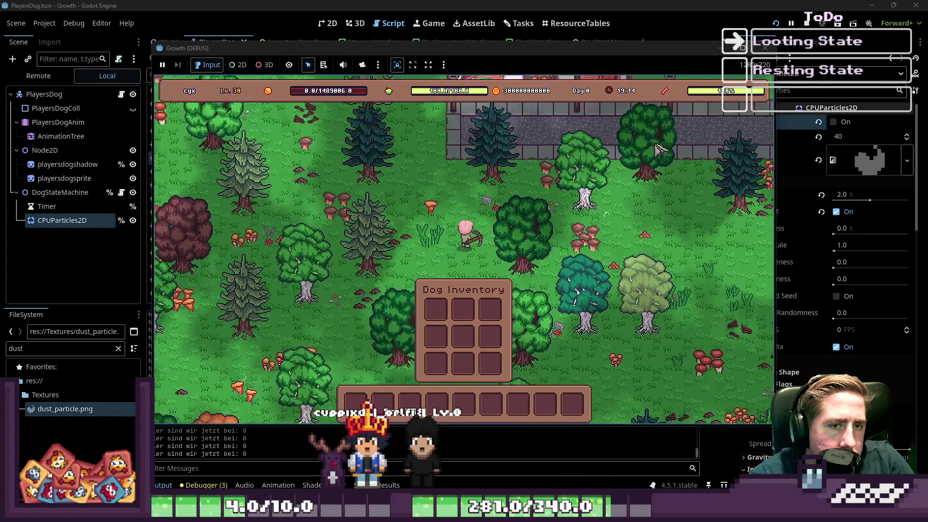
{"action": "key", "text": "w"}
{"action": "key", "text": "d"}
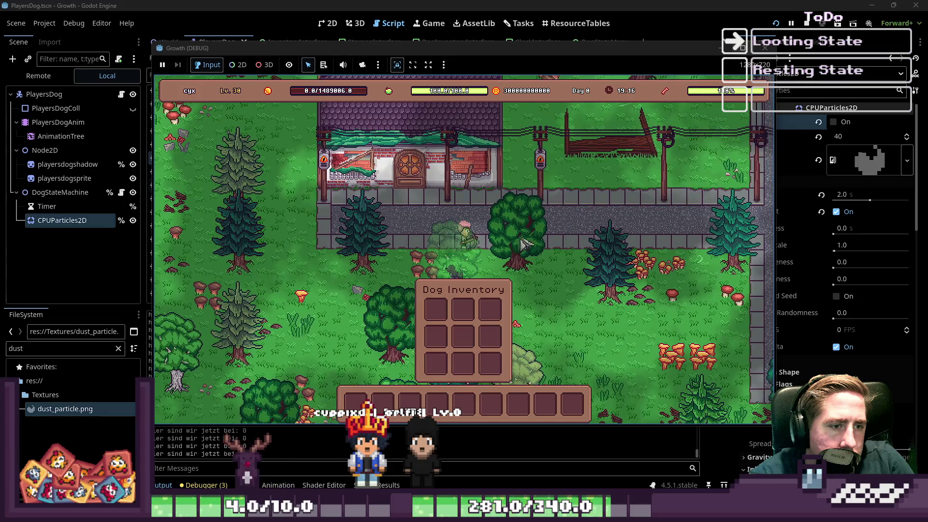
{"action": "key", "text": "s"}
{"action": "key", "text": "a"}
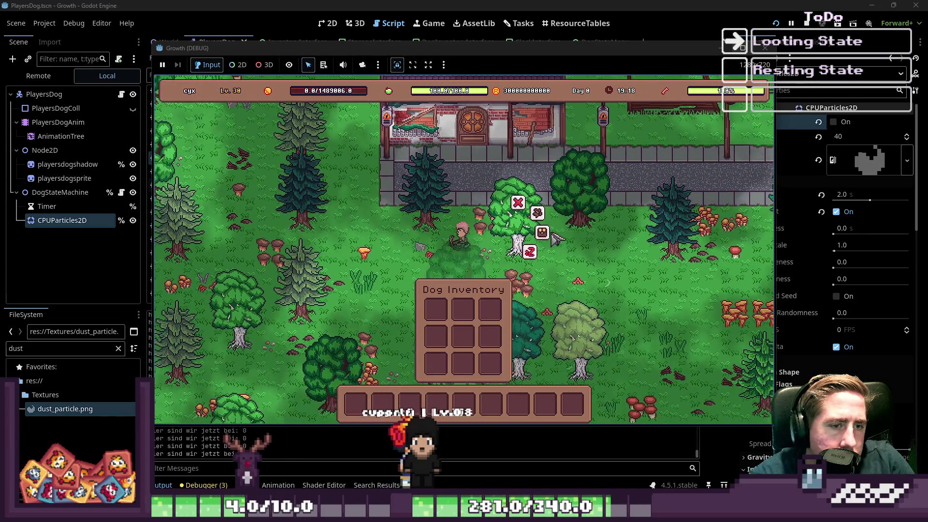
{"action": "key", "text": "a"}
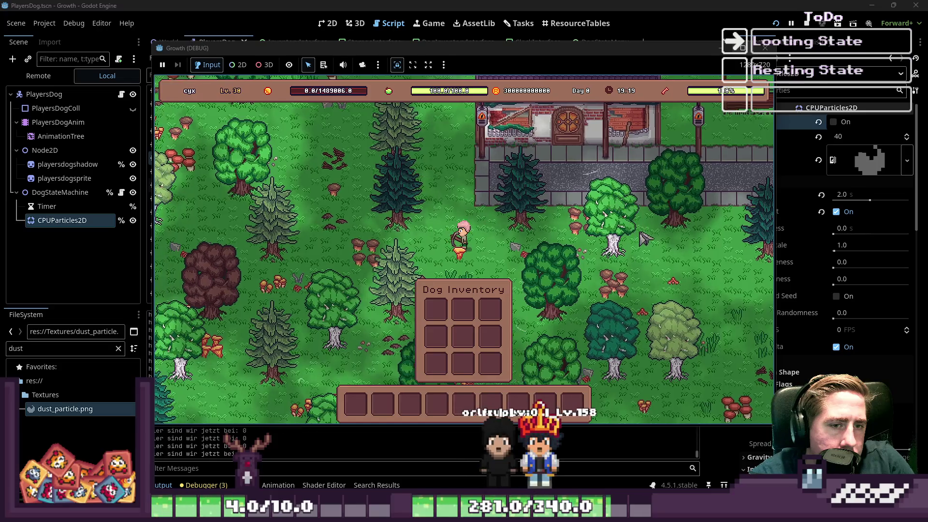
Step: Follow the dog down the map, then stop the debug run with F8
{"action": "key", "text": "w"}
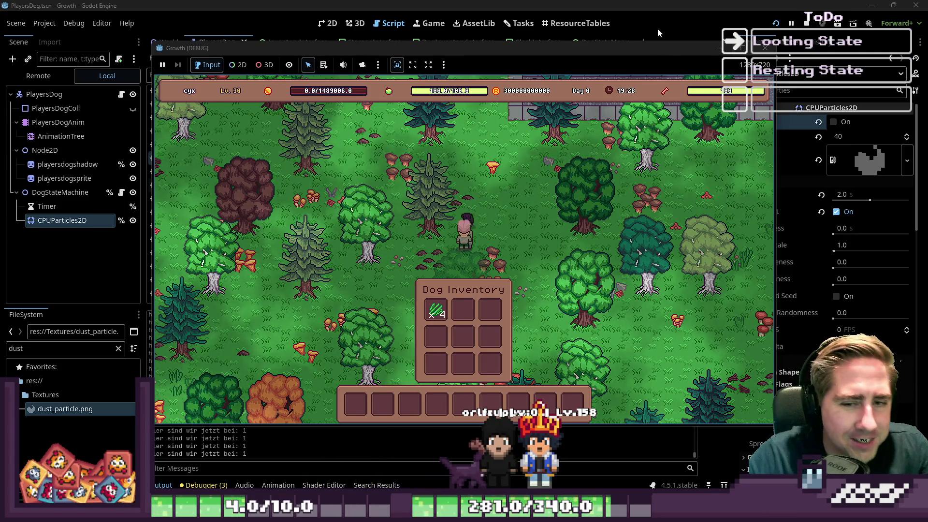
{"action": "key", "text": "s"}
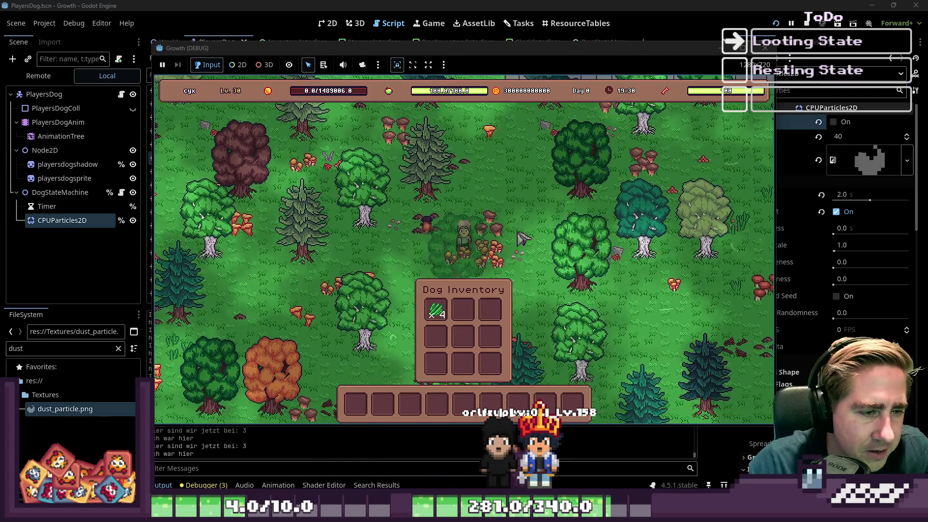
{"action": "key", "text": "s"}
{"action": "key", "text": "a"}
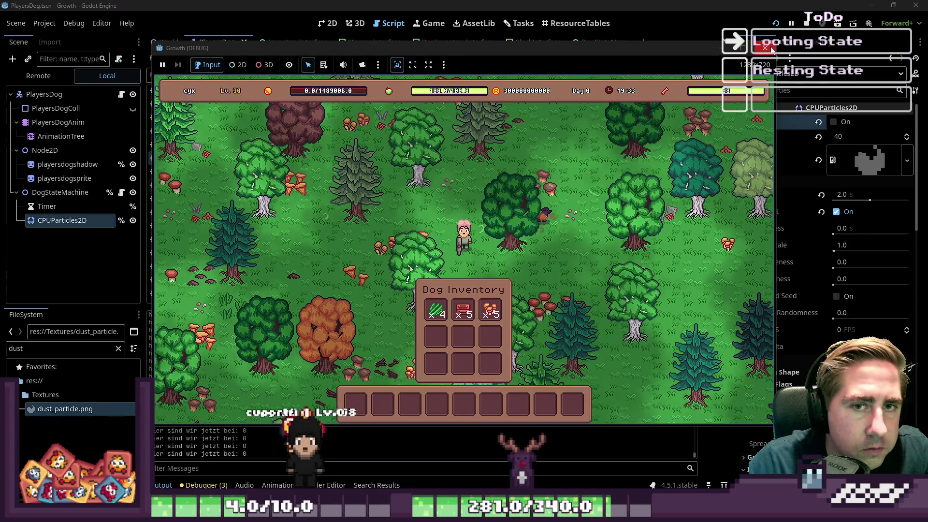
{"action": "key", "text": "F8"}
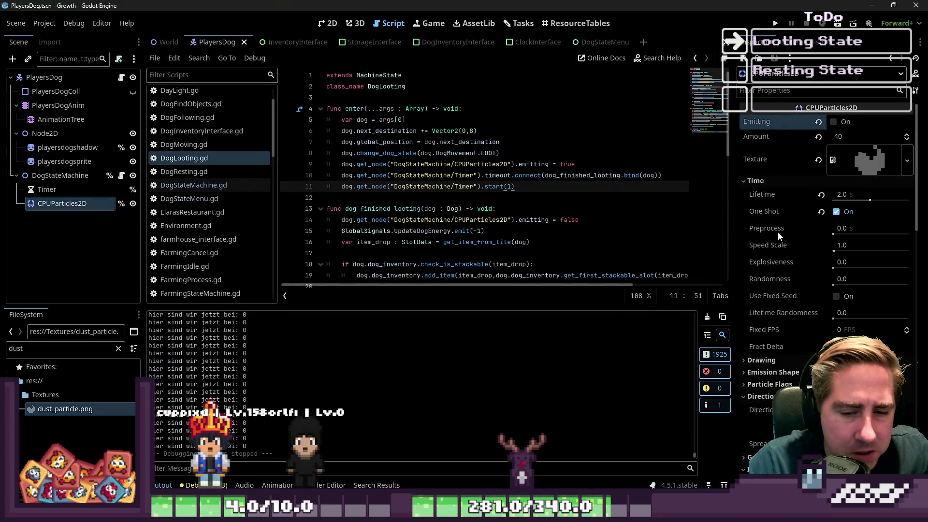
Step: In the 2D view, turn One Shot off on the dust particles and set Preprocess to 1.0 s
{"action": "left_click", "coordinate": [330, 24]}
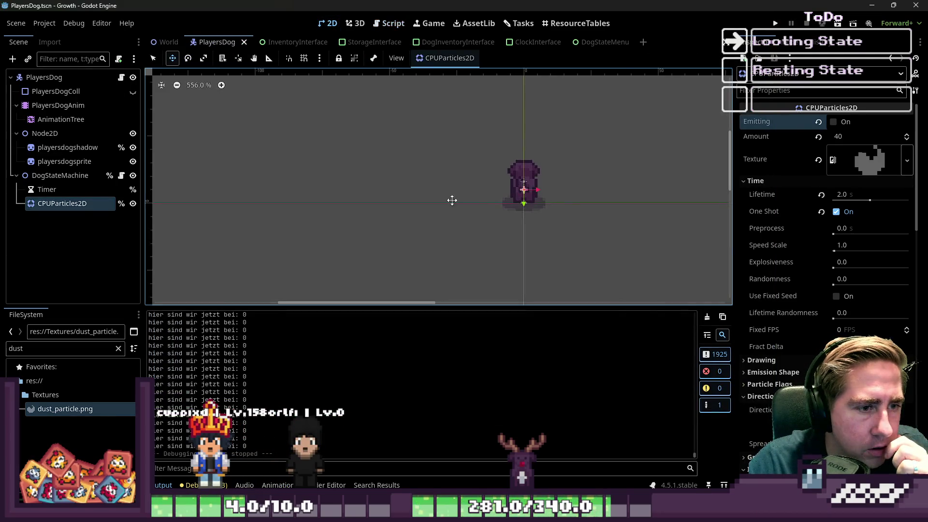
{"action": "left_click", "coordinate": [836, 123]}
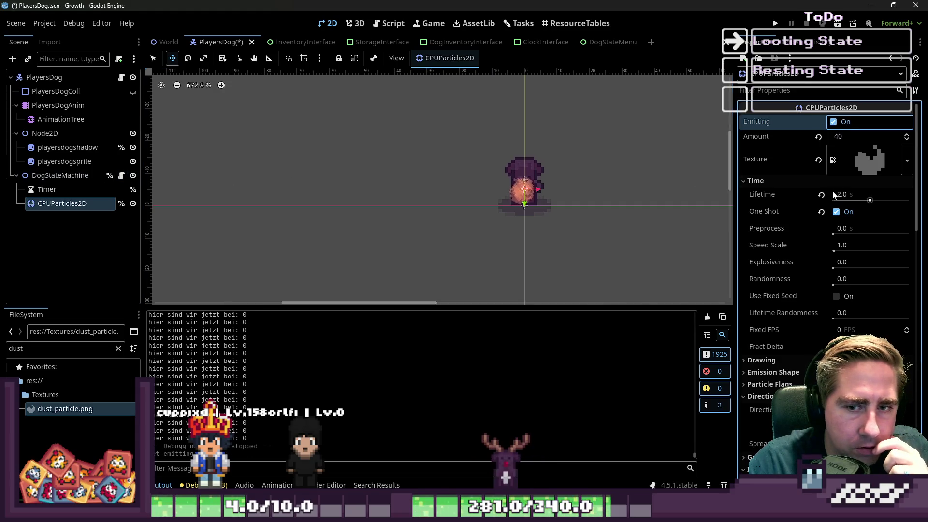
{"action": "left_click", "coordinate": [836, 212]}
{"action": "scroll", "coordinate": [440, 172], "scroll_direction": "down", "scroll_amount": 2}
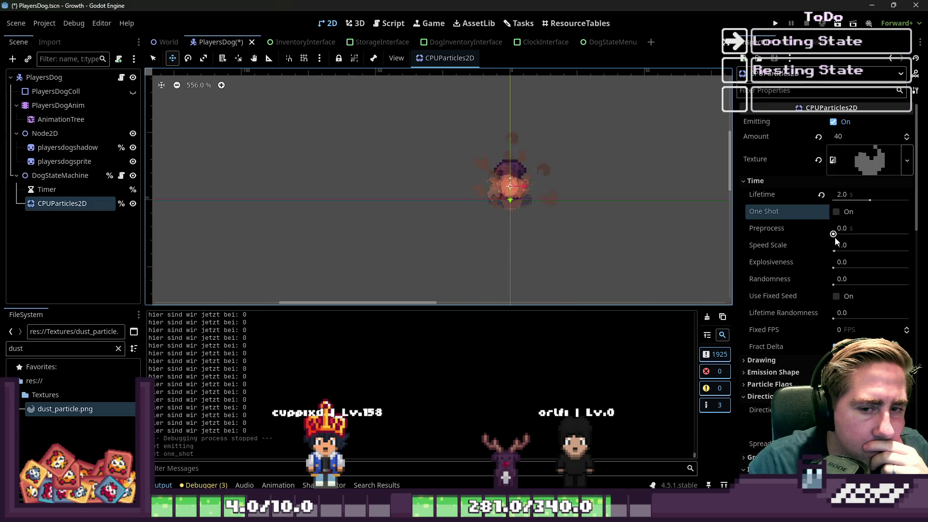
{"action": "left_click_drag", "start_coordinate": [834, 238], "coordinate": [842, 240]}
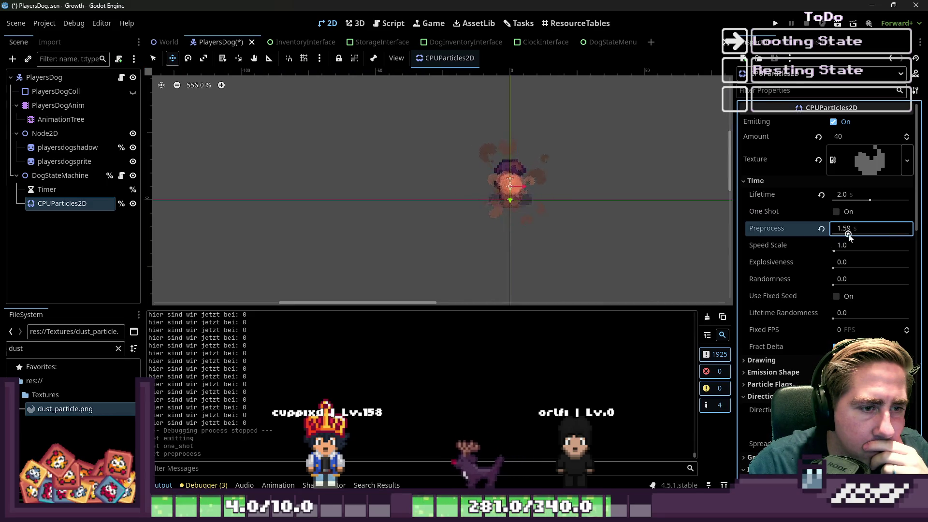
{"action": "left_click", "coordinate": [832, 122]}
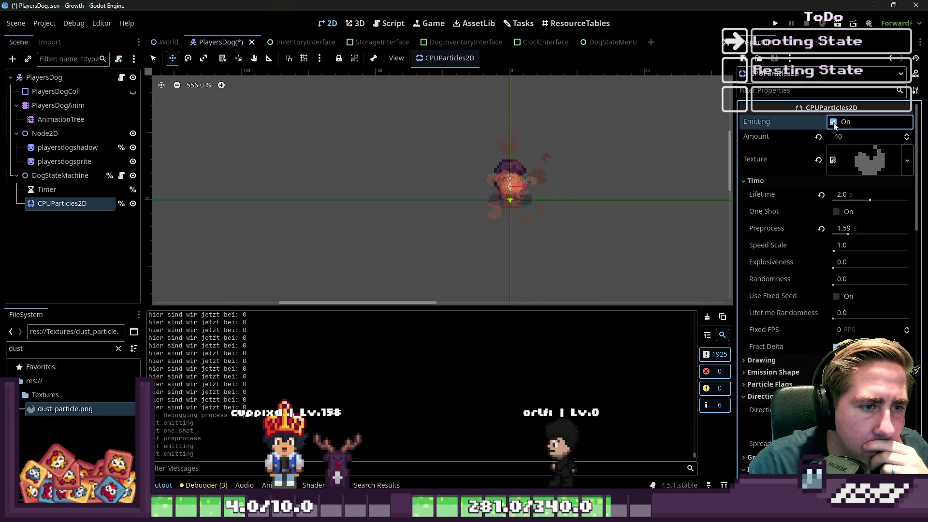
{"action": "left_click", "coordinate": [832, 122]}
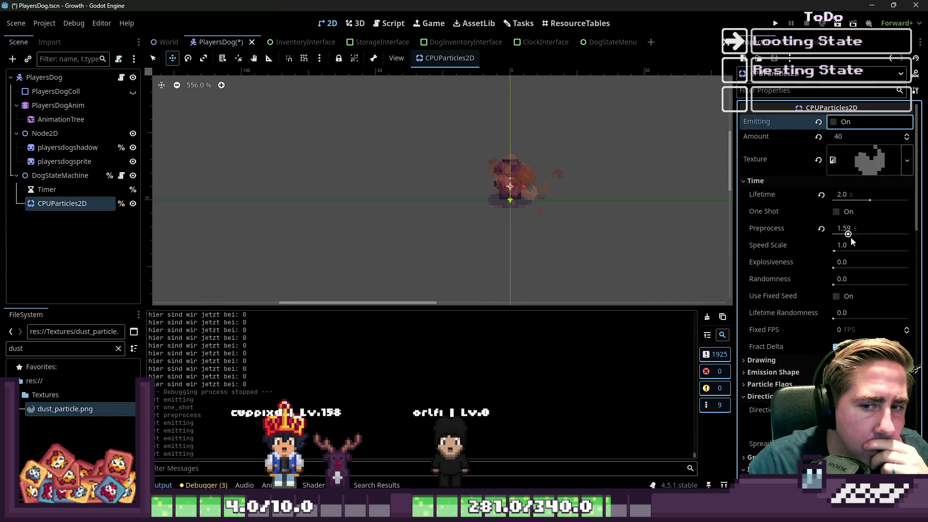
{"action": "left_click_drag", "start_coordinate": [848, 234], "coordinate": [842, 234]}
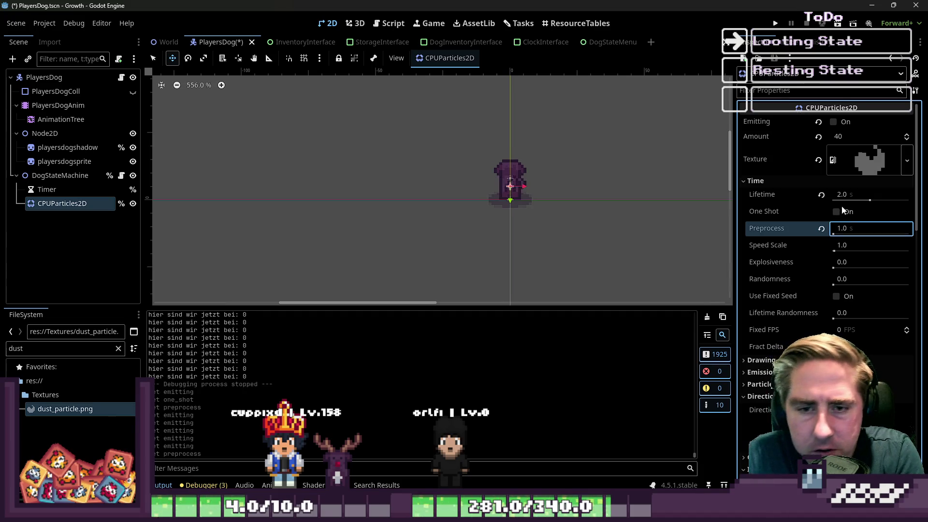
{"action": "left_click", "coordinate": [832, 123]}
{"action": "left_click", "coordinate": [831, 124]}
Step: Set the Emission Shape to Rectangle, adjust its extents, and preview the emitting dust
{"action": "scroll", "coordinate": [750, 268], "scroll_direction": "down", "scroll_amount": 4}
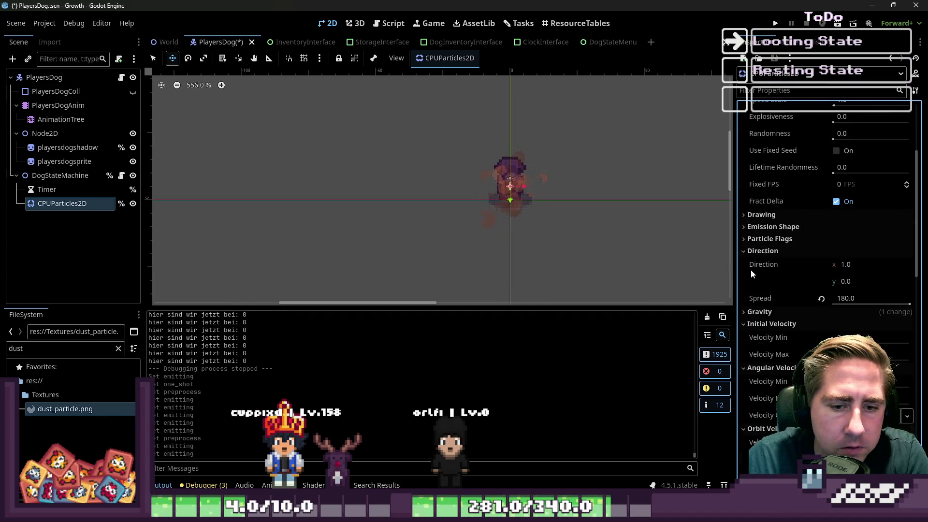
{"action": "left_click", "coordinate": [782, 232]}
{"action": "left_click", "coordinate": [855, 241]}
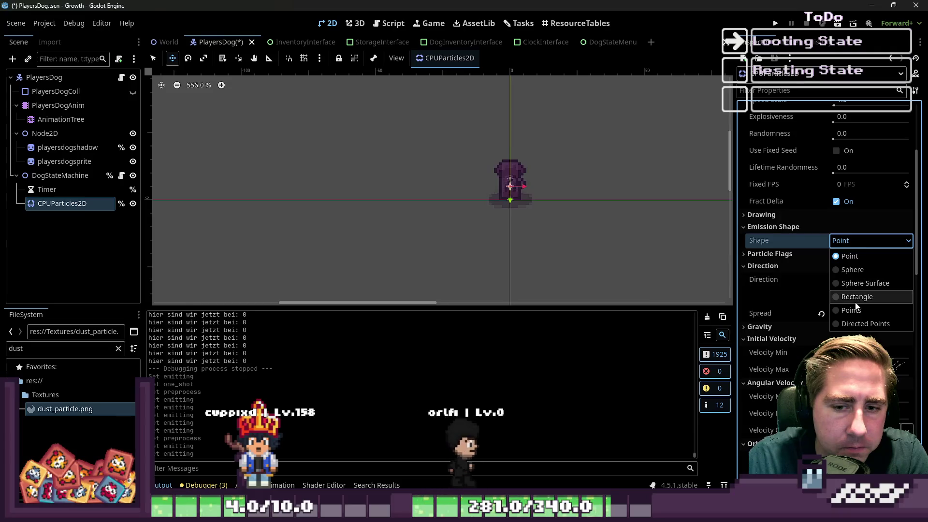
{"action": "left_click", "coordinate": [854, 297]}
{"action": "left_click", "coordinate": [851, 258]}
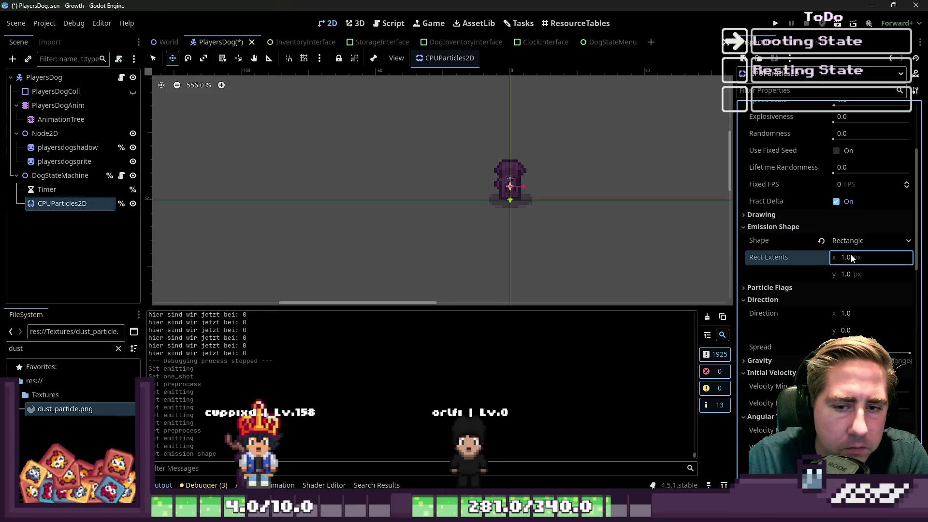
{"action": "scroll", "coordinate": [833, 180], "scroll_direction": "up", "scroll_amount": 5}
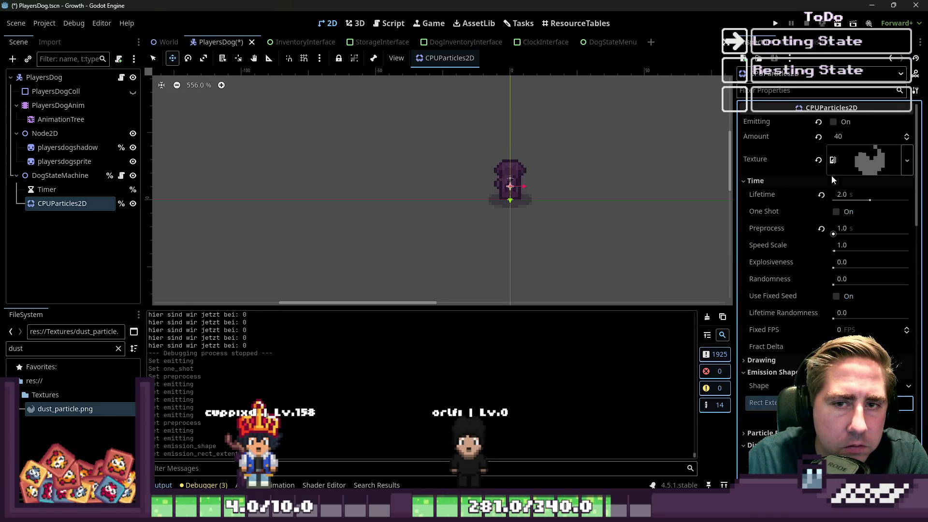
{"action": "left_click", "coordinate": [833, 121]}
{"action": "scroll", "coordinate": [714, 293], "scroll_direction": "down", "scroll_amount": 2}
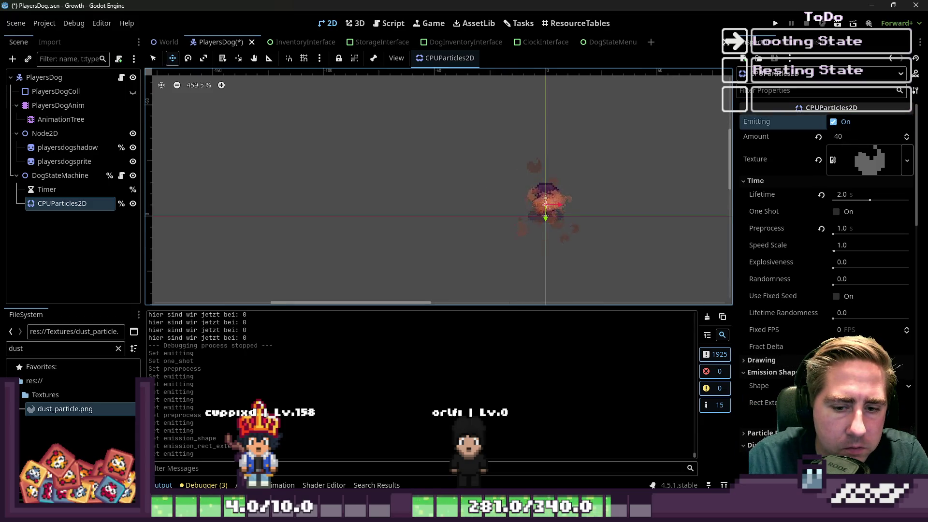
{"action": "left_click", "coordinate": [904, 403]}
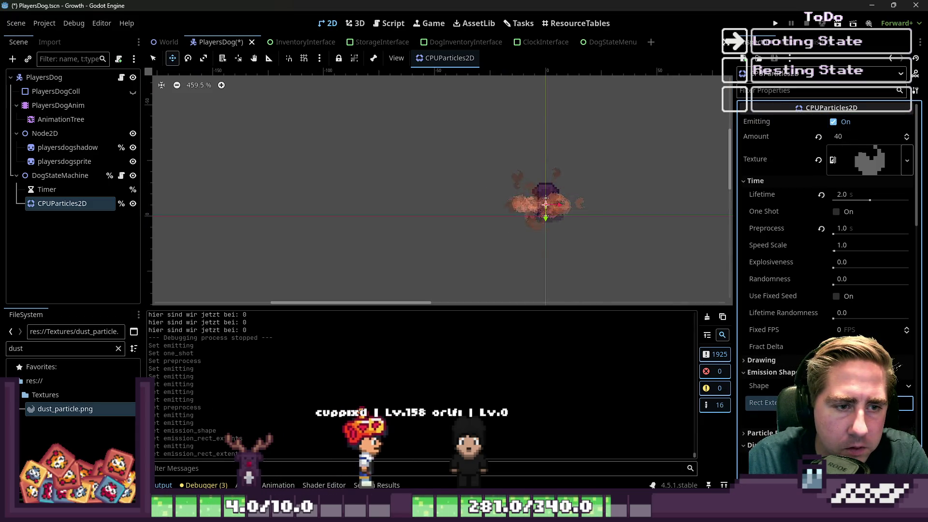
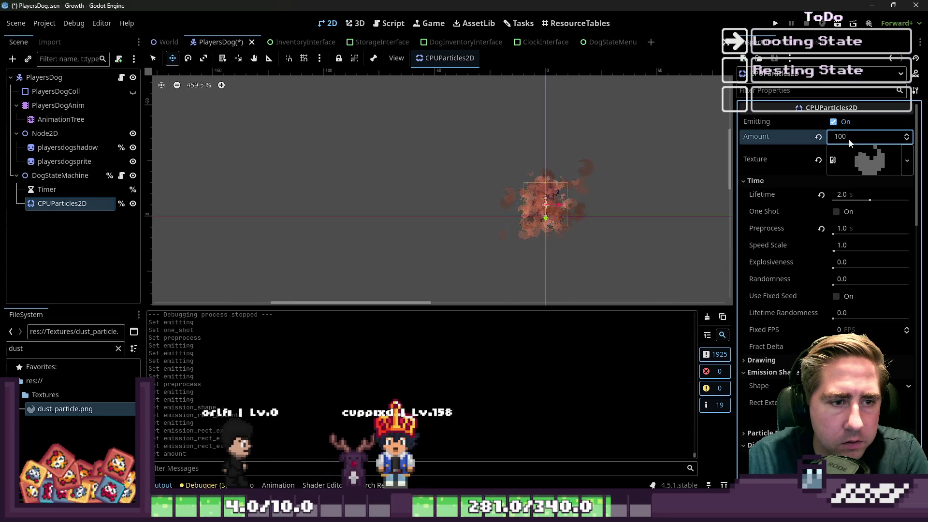
Step: Set the dog's particle Lifetime to 0.5, toggling Emitting to preview the burst
{"action": "left_click", "coordinate": [833, 122]}
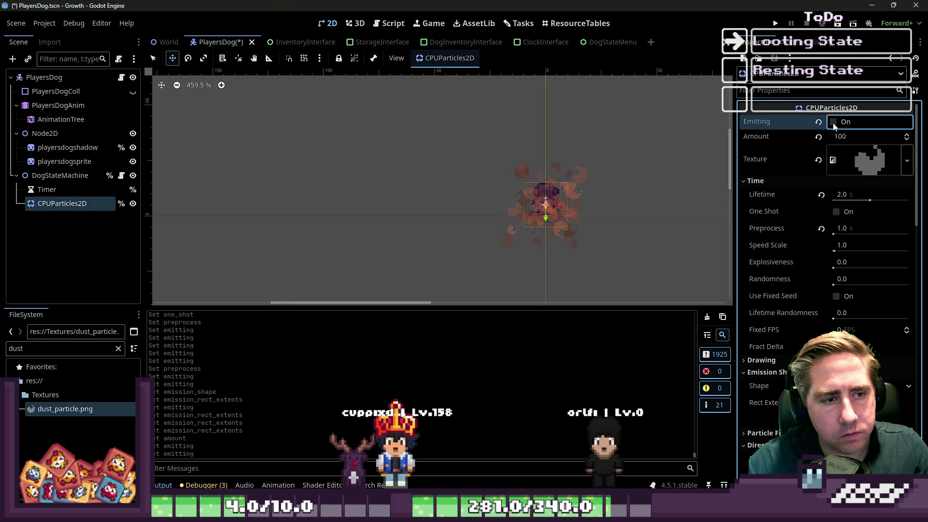
{"action": "left_click", "coordinate": [853, 192]}
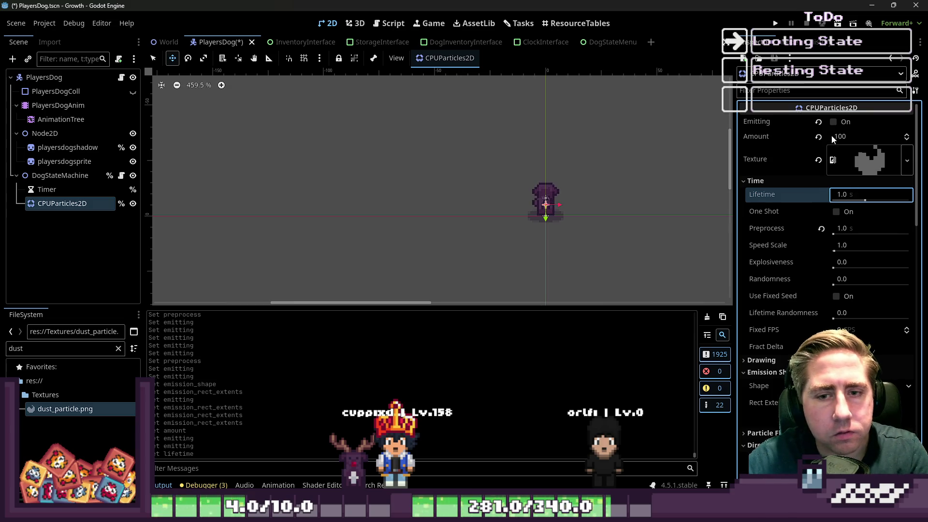
{"action": "left_click", "coordinate": [833, 122]}
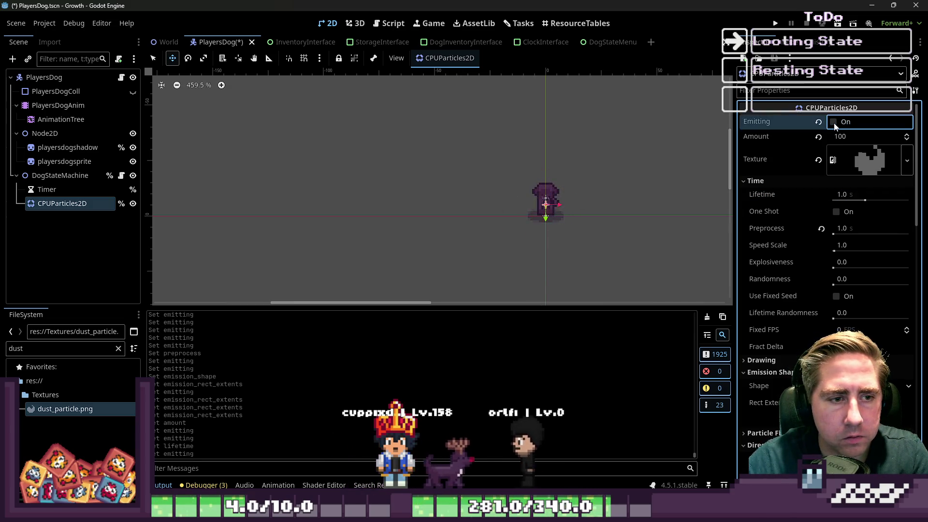
{"action": "left_click", "coordinate": [833, 124]}
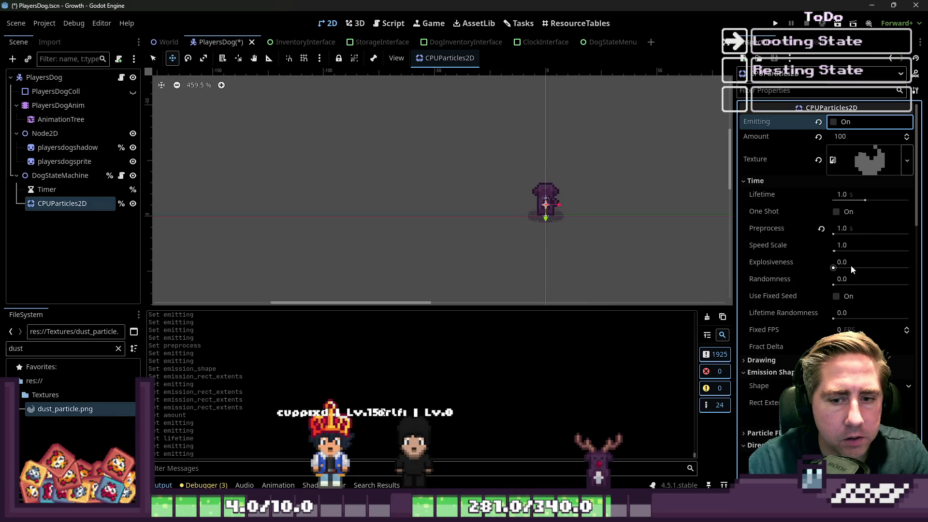
{"action": "scroll", "coordinate": [832, 331], "scroll_direction": "down", "scroll_amount": 4}
{"action": "scroll", "coordinate": [832, 264], "scroll_direction": "up", "scroll_amount": 4}
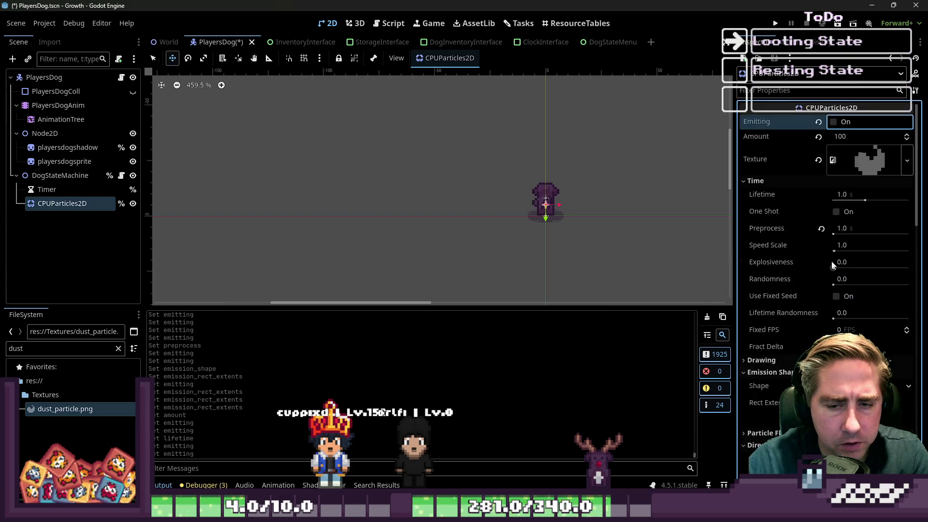
{"action": "left_click", "coordinate": [848, 193]}
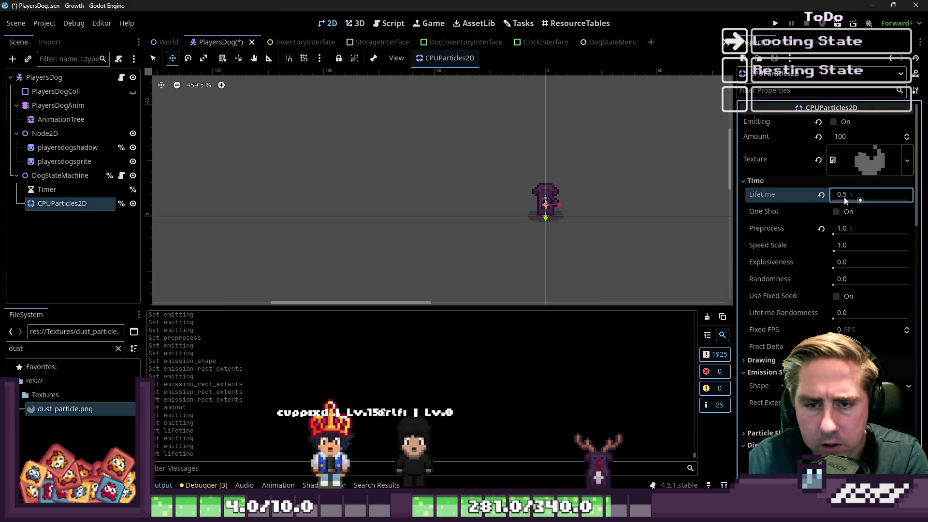
{"action": "left_click", "coordinate": [833, 122]}
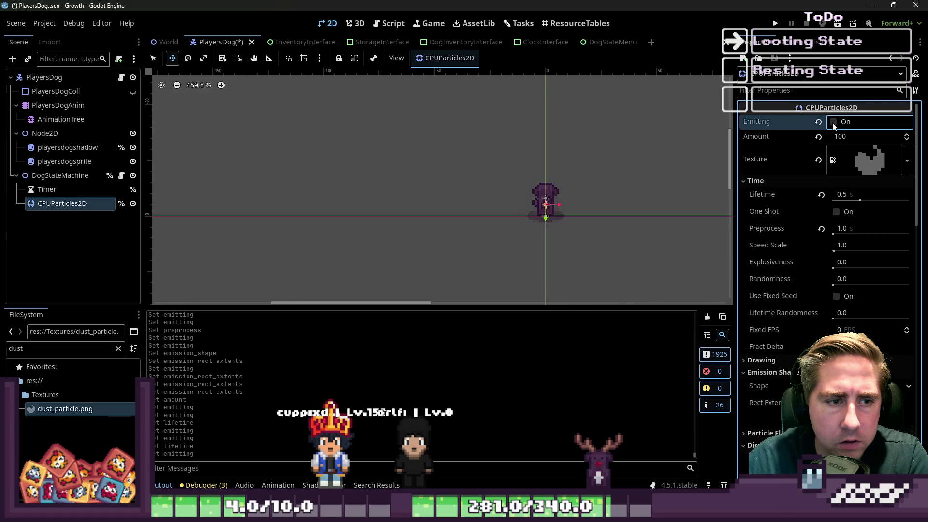
Step: Set the particle Amount to 40, re-enable Emitting, and start a test run of the game
{"action": "left_click", "coordinate": [851, 149]}
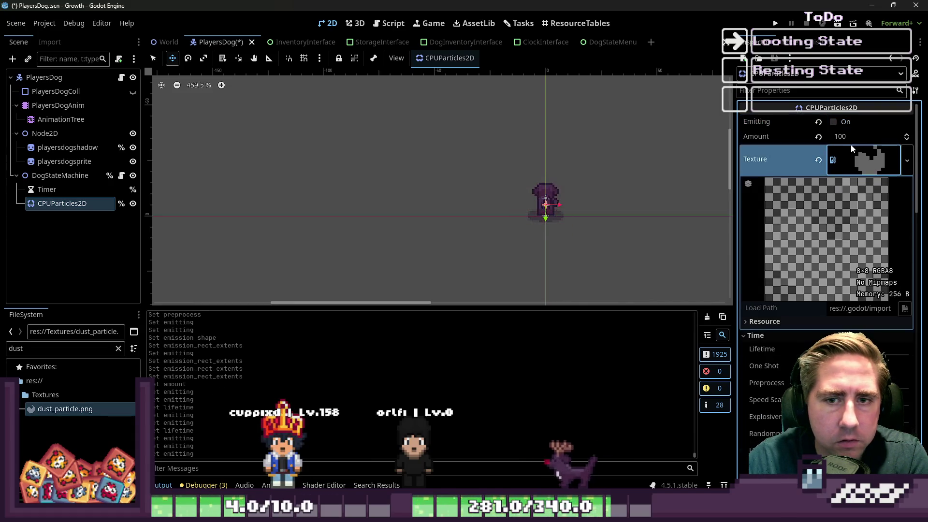
{"action": "left_click", "coordinate": [850, 137]}
{"action": "type", "text": "40"}
{"action": "key", "text": "Return"}
{"action": "left_click", "coordinate": [832, 122]}
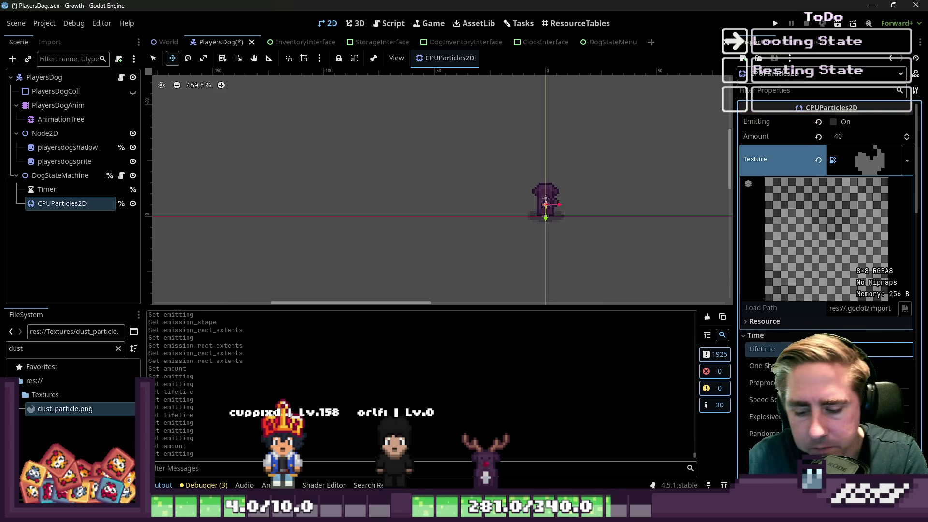
{"action": "left_click", "coordinate": [833, 122]}
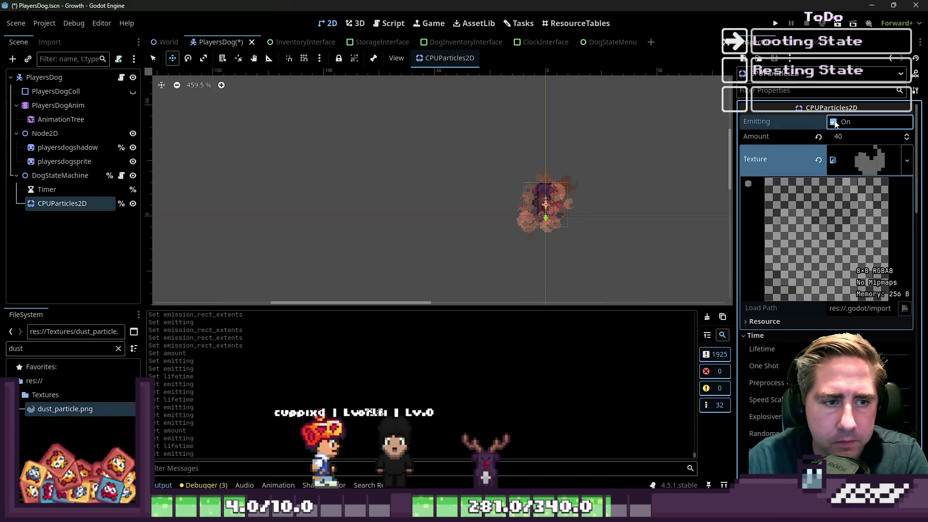
{"action": "left_click", "coordinate": [775, 23]}
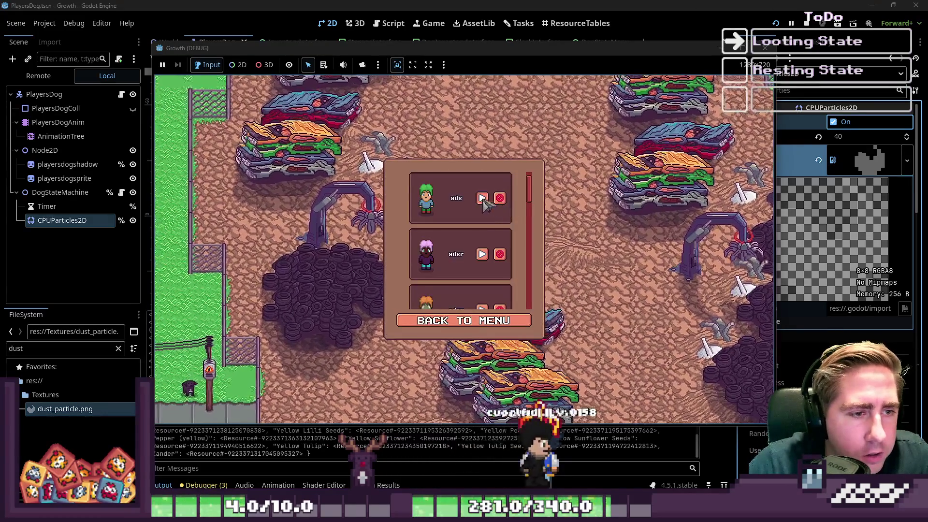
Step: Enter the game world and walk the player through the forest with WASD, the dog following
{"action": "left_click", "coordinate": [481, 198]}
{"action": "left_click", "coordinate": [525, 237]}
{"action": "key", "text": "a"}
{"action": "key", "text": "s"}
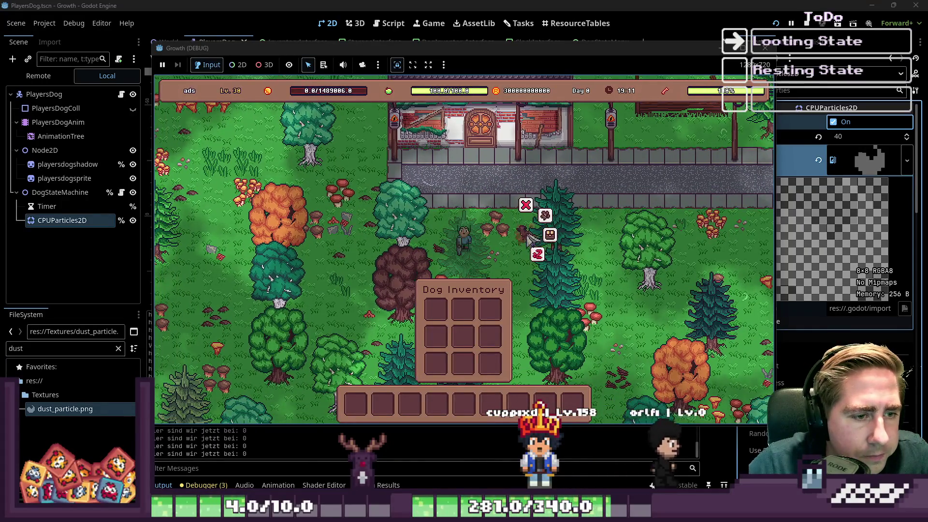
{"action": "key", "text": "a"}
{"action": "key", "text": "s"}
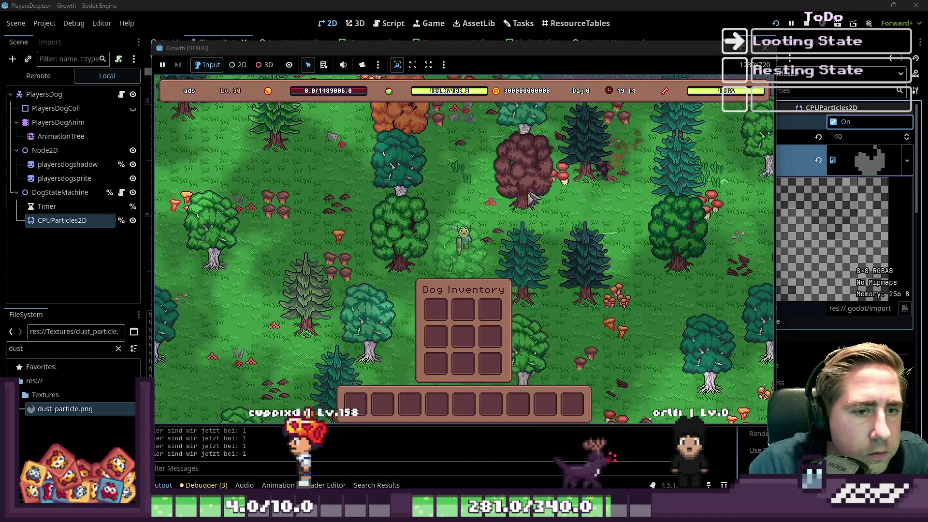
{"action": "key", "text": "a"}
{"action": "key", "text": "s"}
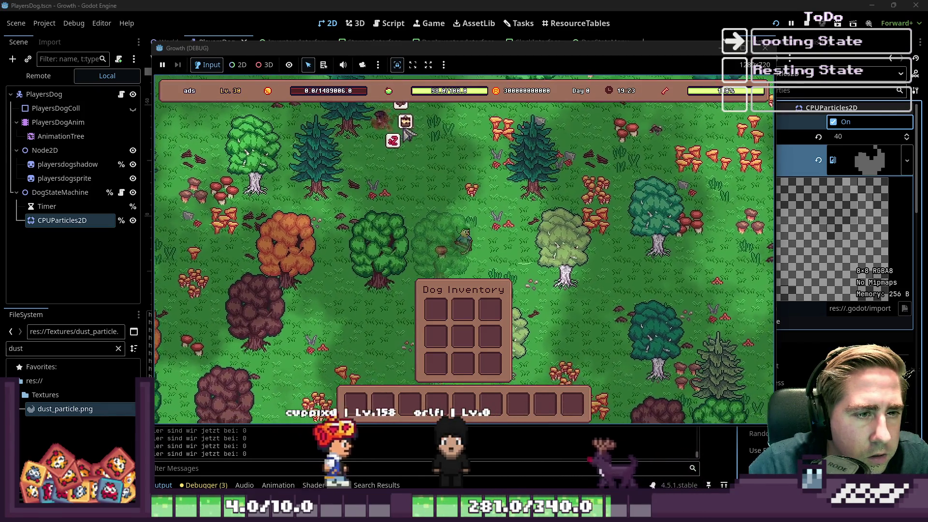
{"action": "key", "text": "d"}
{"action": "key", "text": "s"}
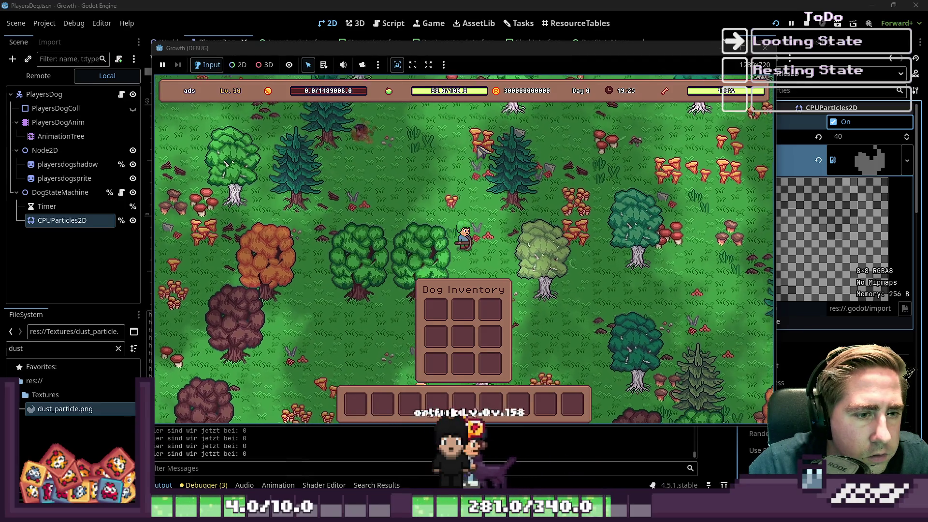
{"action": "key", "text": "s"}
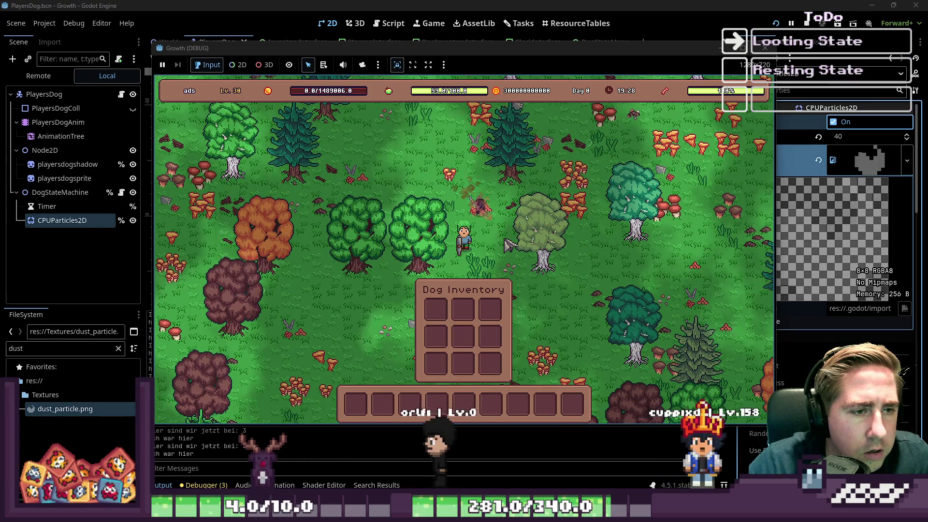
{"action": "key", "text": "a"}
{"action": "key", "text": "w"}
{"action": "key", "text": "s"}
{"action": "key", "text": "a"}
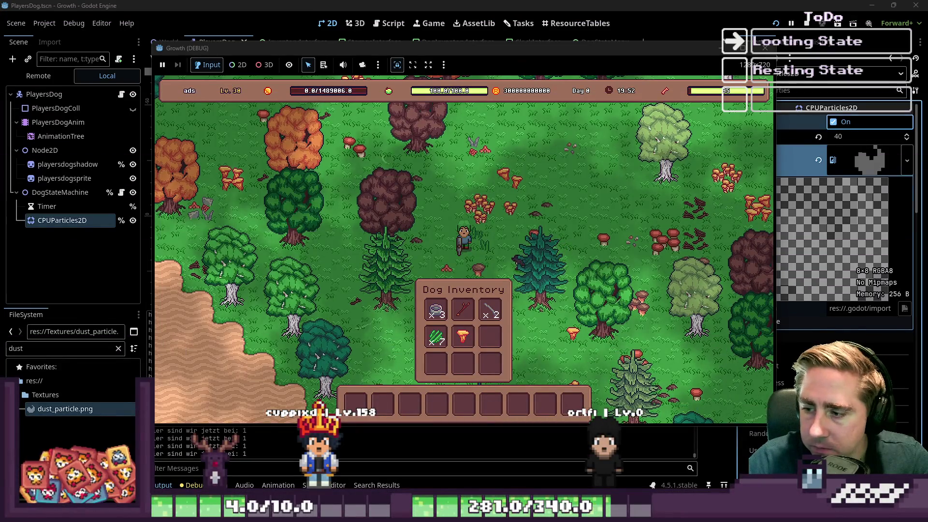
Step: Keep walking toward the sand so the dog loots, then return to the editor, clearing the particle texture
{"action": "key", "text": "s"}
{"action": "key", "text": "a"}
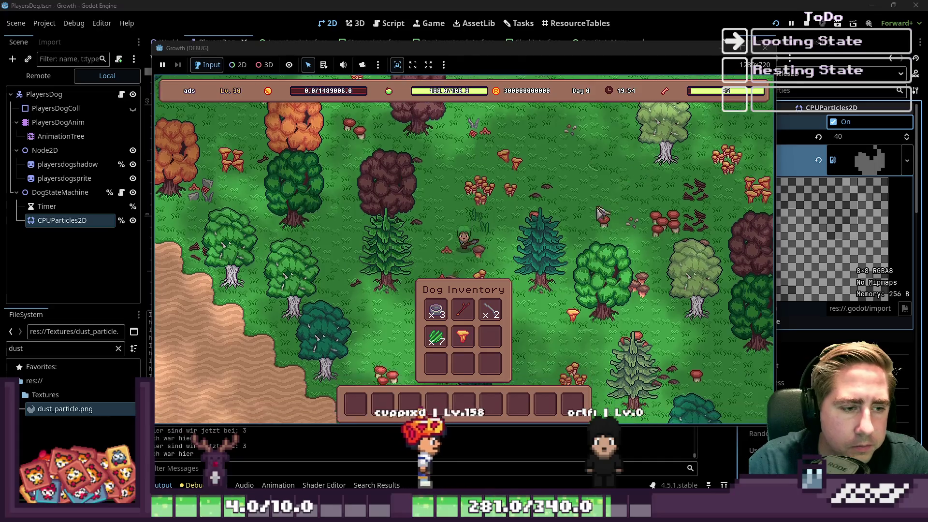
{"action": "key", "text": "s"}
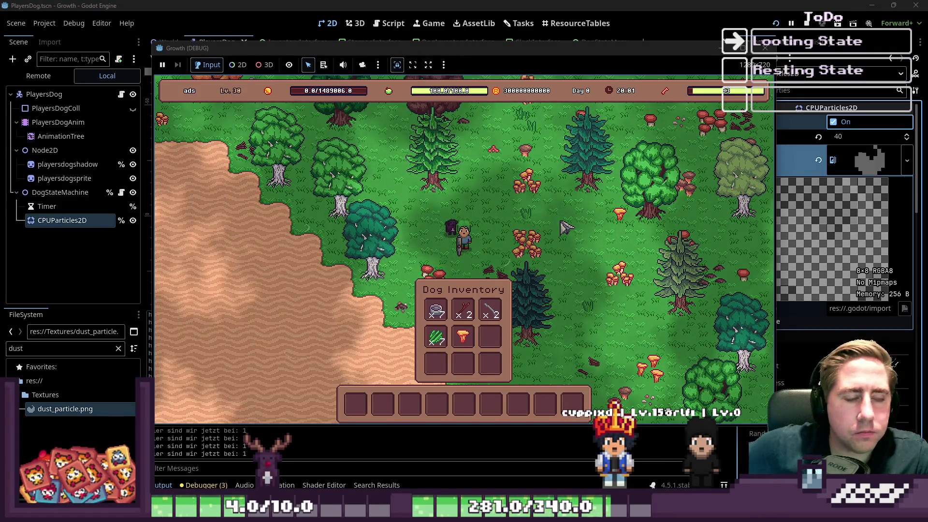
{"action": "key", "text": "s"}
{"action": "key", "text": "a"}
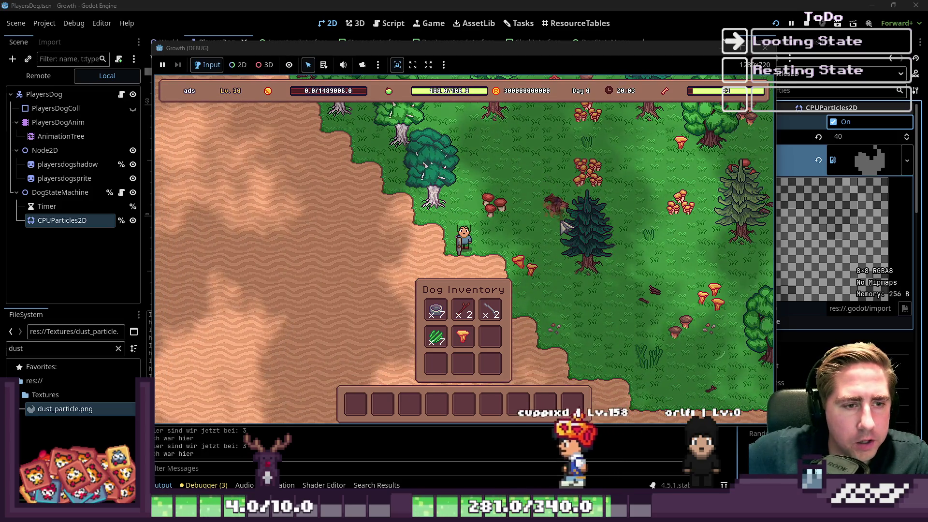
{"action": "key", "text": "w"}
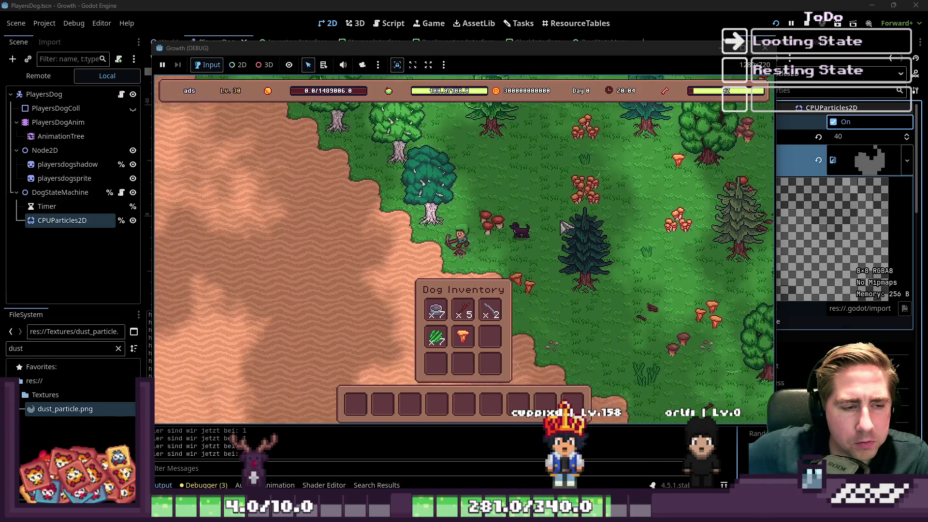
{"action": "key", "text": "s"}
{"action": "key", "text": "a"}
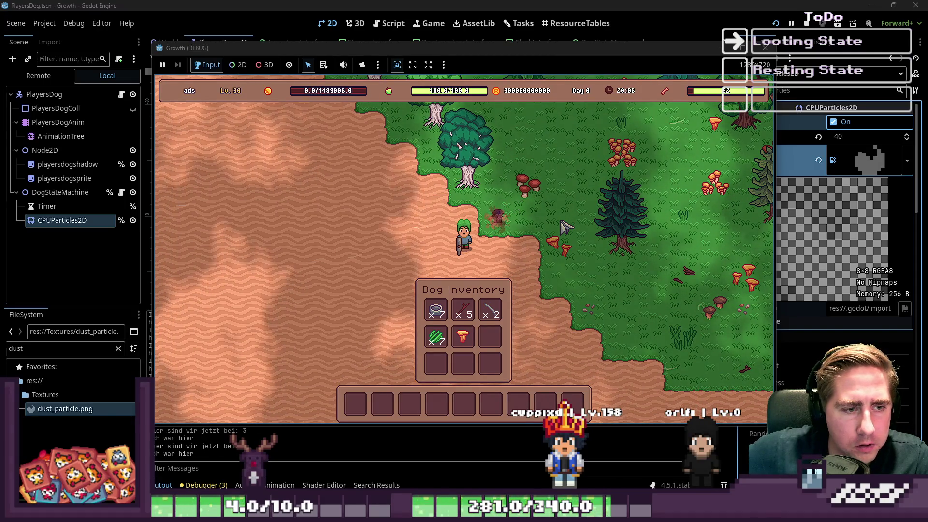
{"action": "key", "text": "w"}
{"action": "key", "text": "a"}
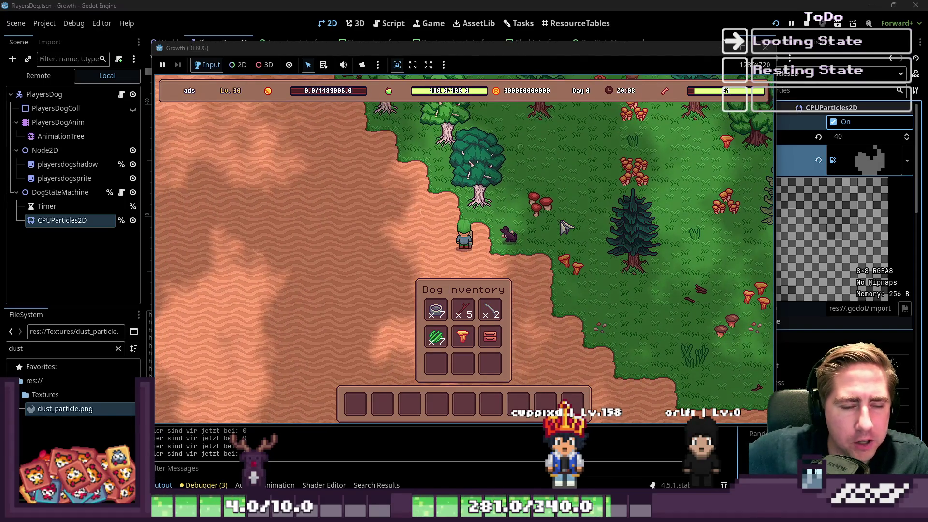
{"action": "left_click", "coordinate": [819, 160]}
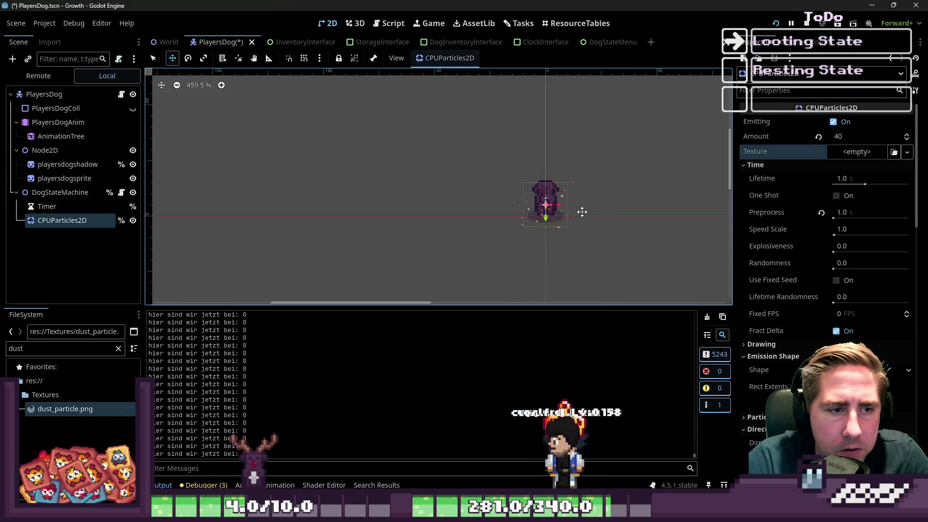
Step: Reassign dust_particle.png as the particle Texture and save the PlayersDog scene
{"action": "mouse_move", "coordinate": [65, 409]}
{"action": "left_mouse_down"}
{"action": "mouse_move", "coordinate": [672, 307]}
{"action": "mouse_move", "coordinate": [860, 152]}
{"action": "left_mouse_up"}
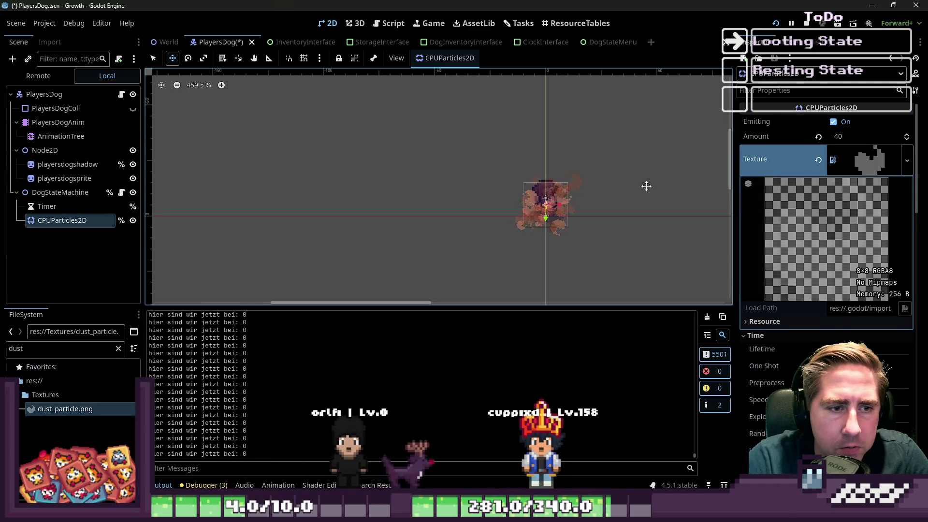
{"action": "key", "text": "ctrl+s"}
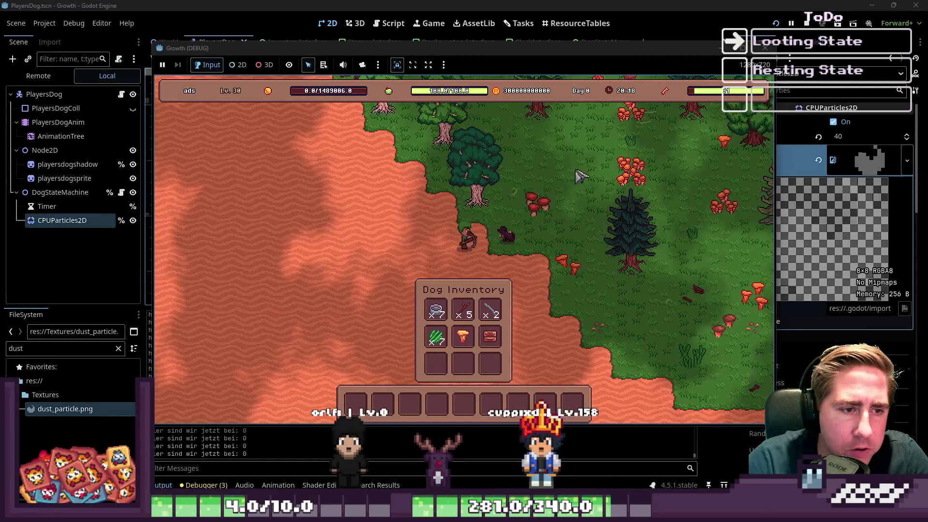
Step: Walk the player right through the forest, move the chanterelle in the Dog Inventory, and toggle the player's inventory
{"action": "key", "text": "w"}
{"action": "key", "text": "d"}
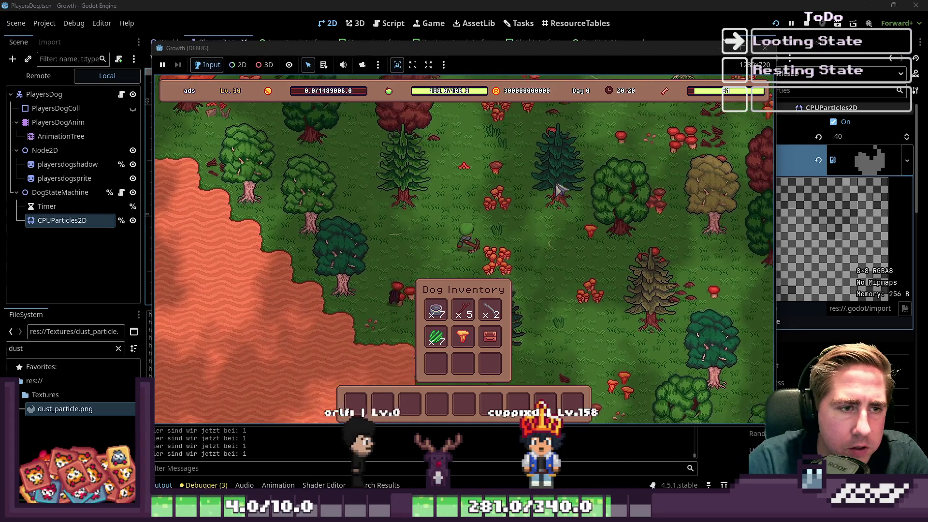
{"action": "key", "text": "d"}
{"action": "key", "text": "s"}
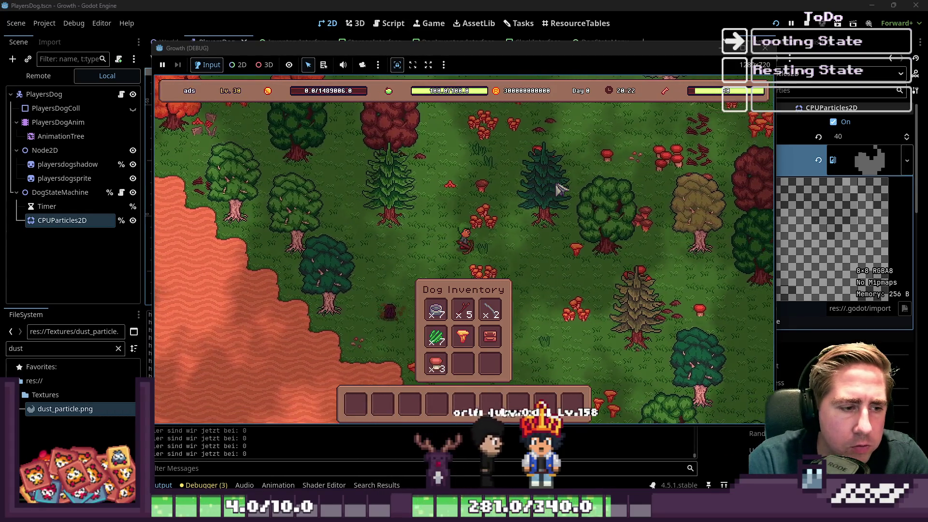
{"action": "key", "text": "d"}
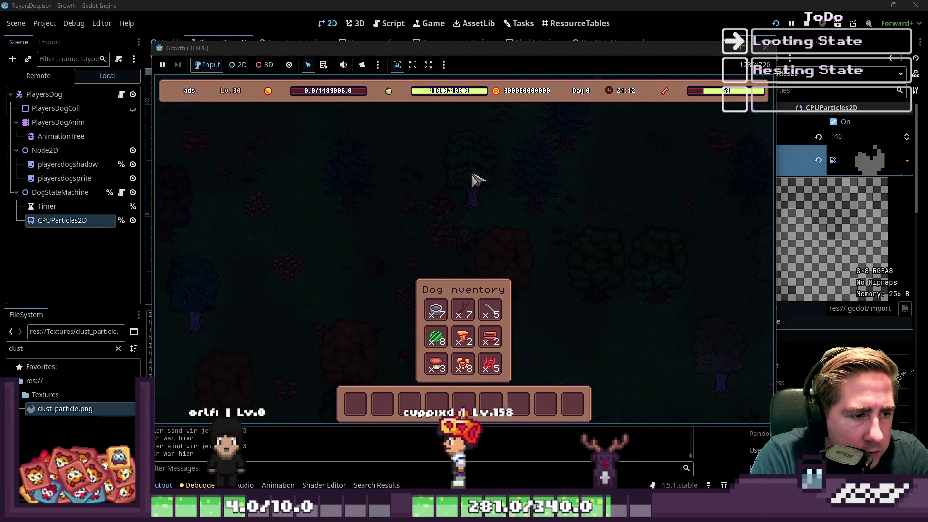
{"action": "left_click_drag", "start_coordinate": [463, 337], "coordinate": [433, 399]}
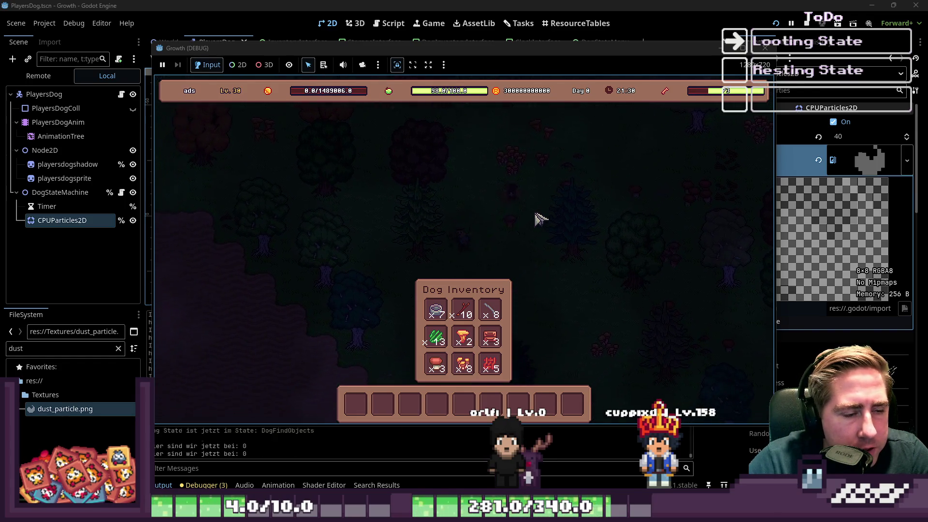
{"action": "key", "text": "i"}
{"action": "key", "text": "i"}
{"action": "key", "text": "i"}
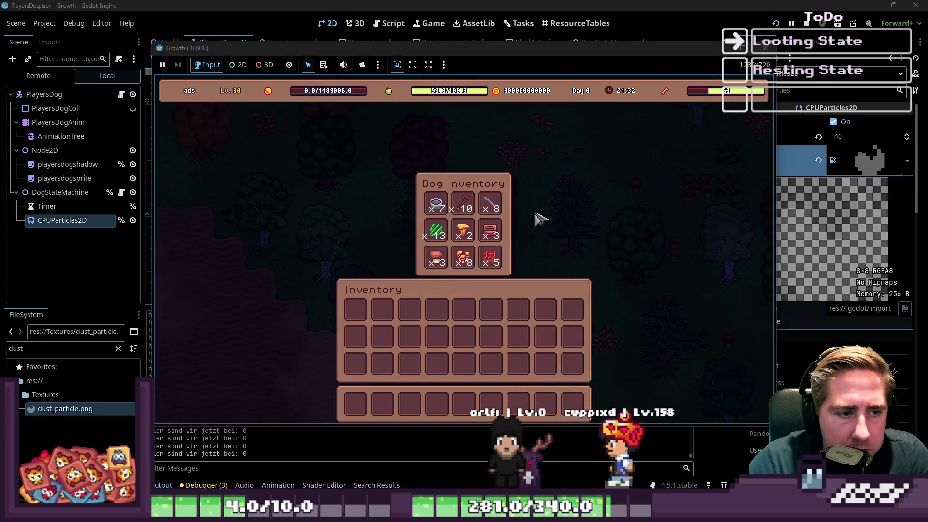